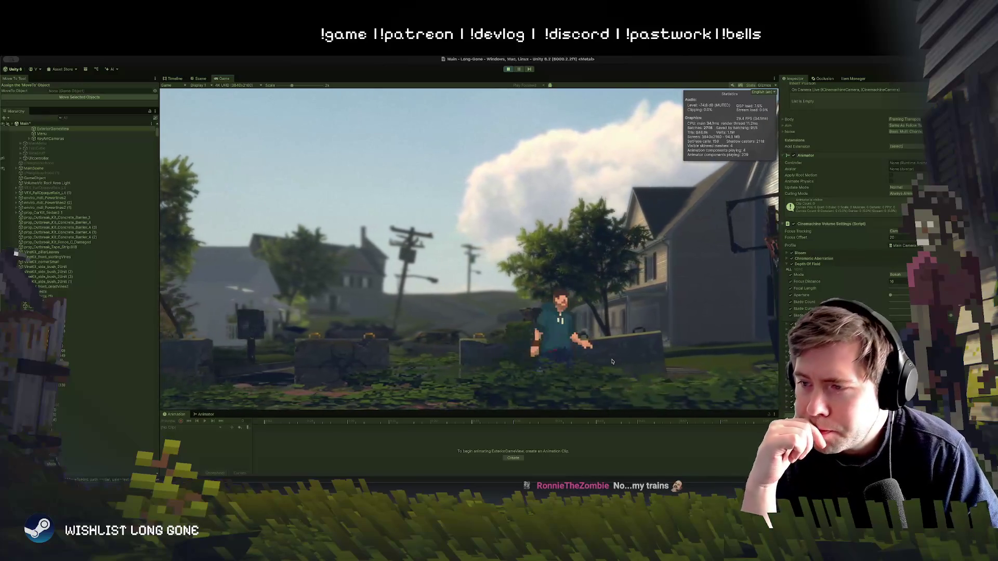
{"action": "key", "text": "a"}
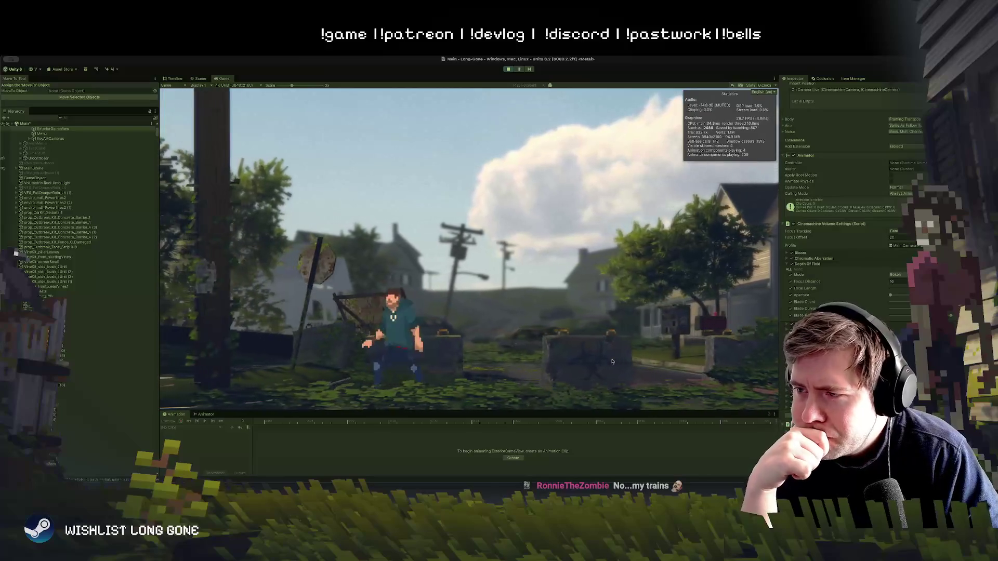
{"action": "key", "text": "d"}
{"action": "key", "text": "a"}
{"action": "key", "text": "d"}
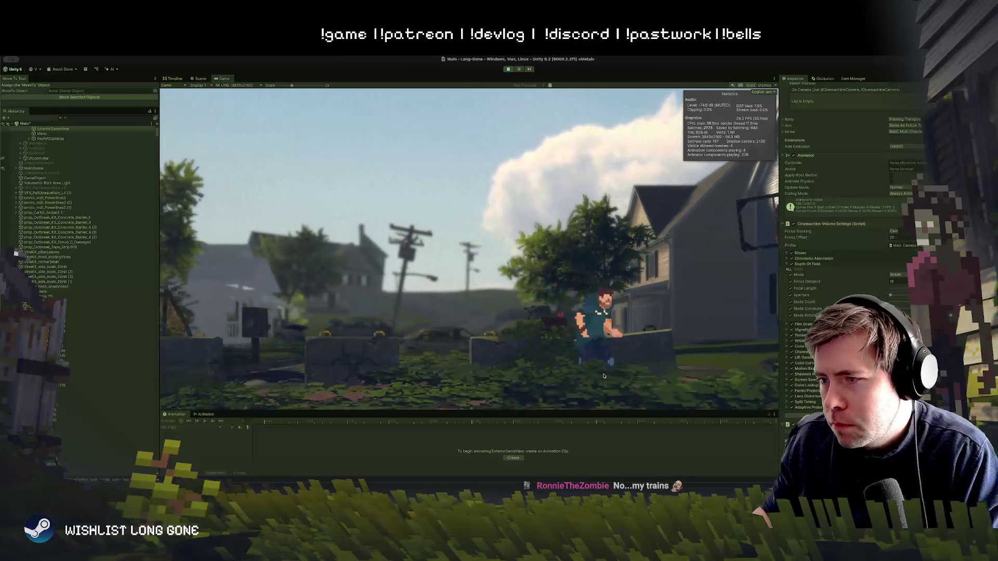
{"action": "key", "text": "a"}
{"action": "key", "text": "d"}
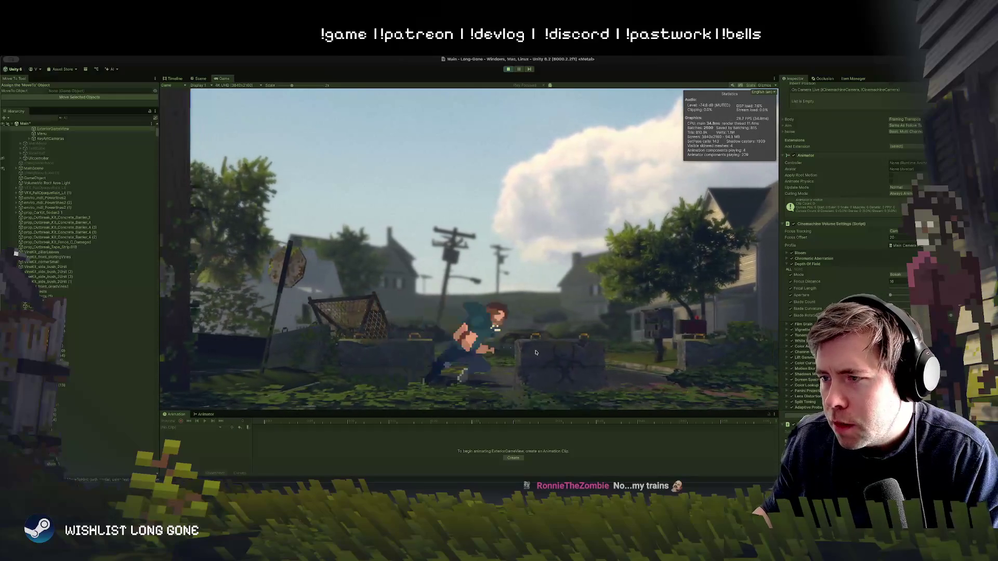
{"action": "key", "text": "a"}
{"action": "key", "text": "d"}
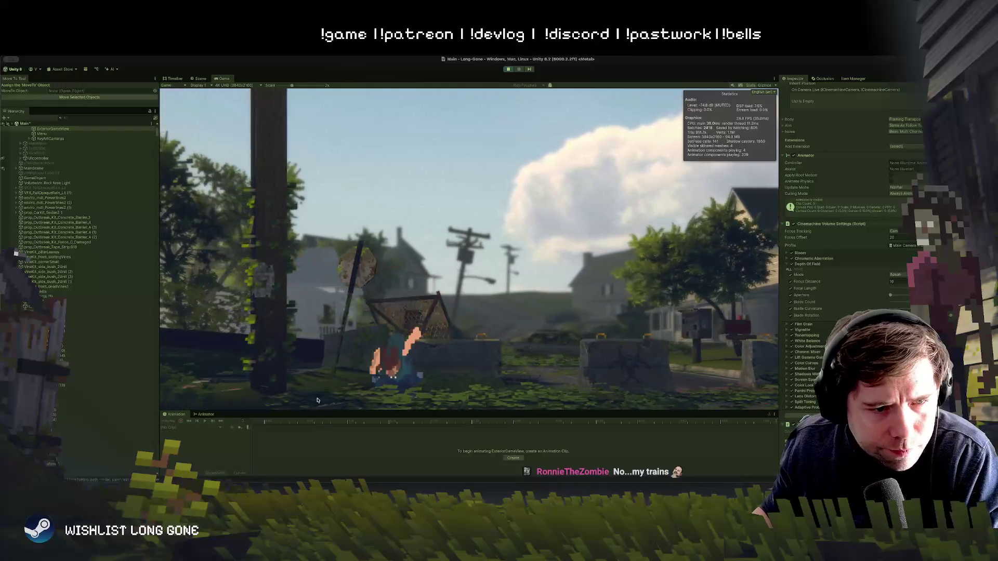
{"action": "key", "text": "a"}
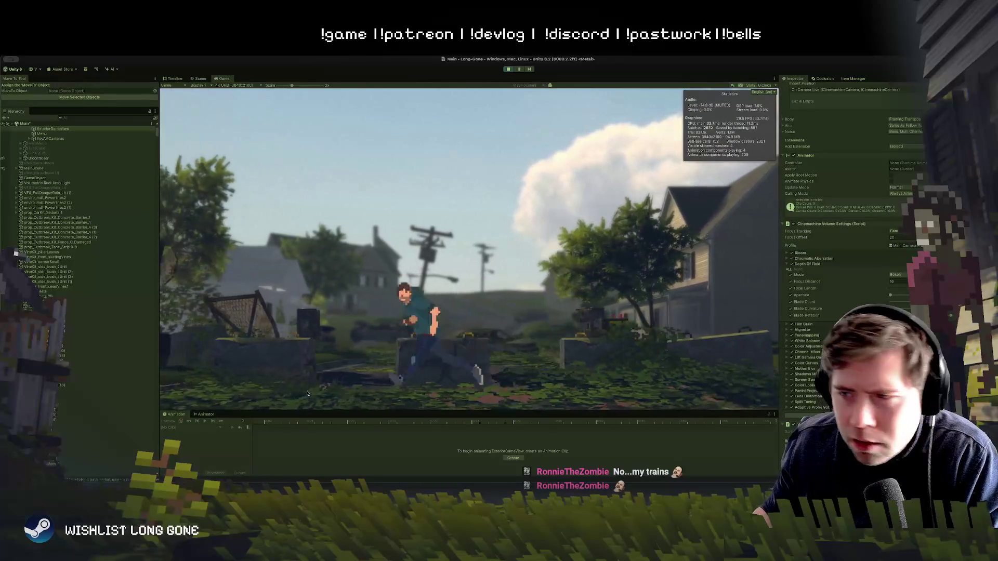
{"action": "key", "text": "d"}
{"action": "key", "text": "a"}
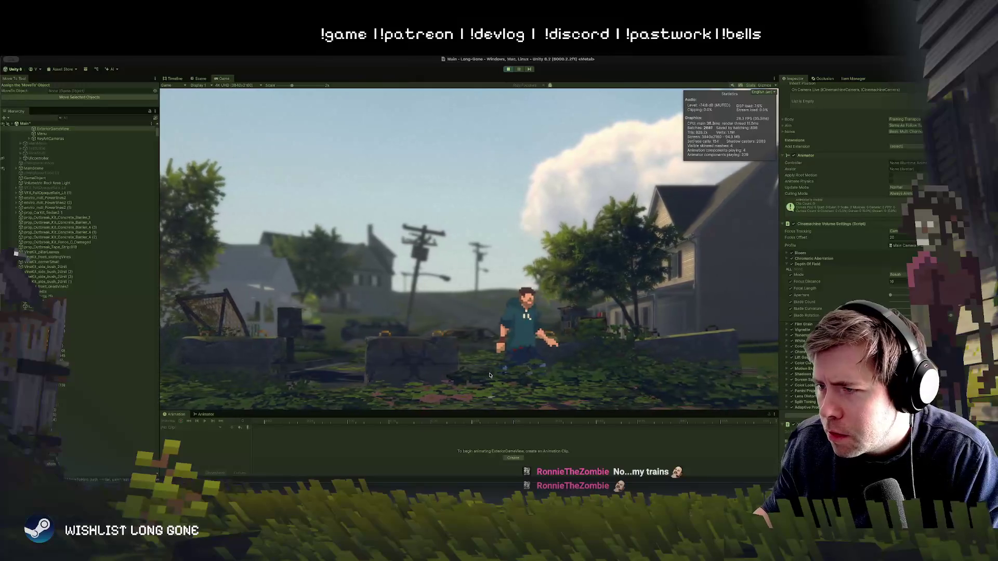
{"action": "key", "text": "d"}
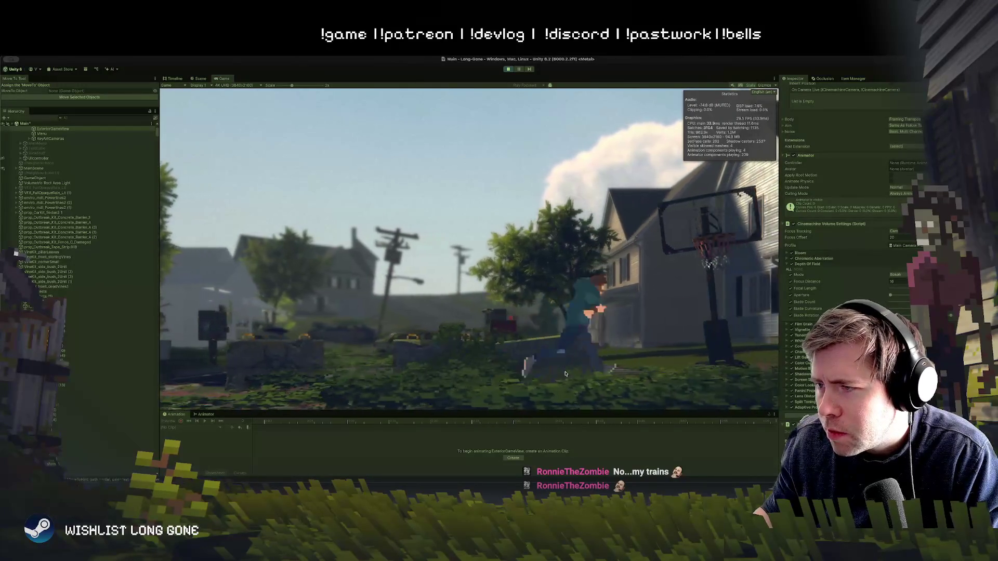
{"action": "key", "text": "a"}
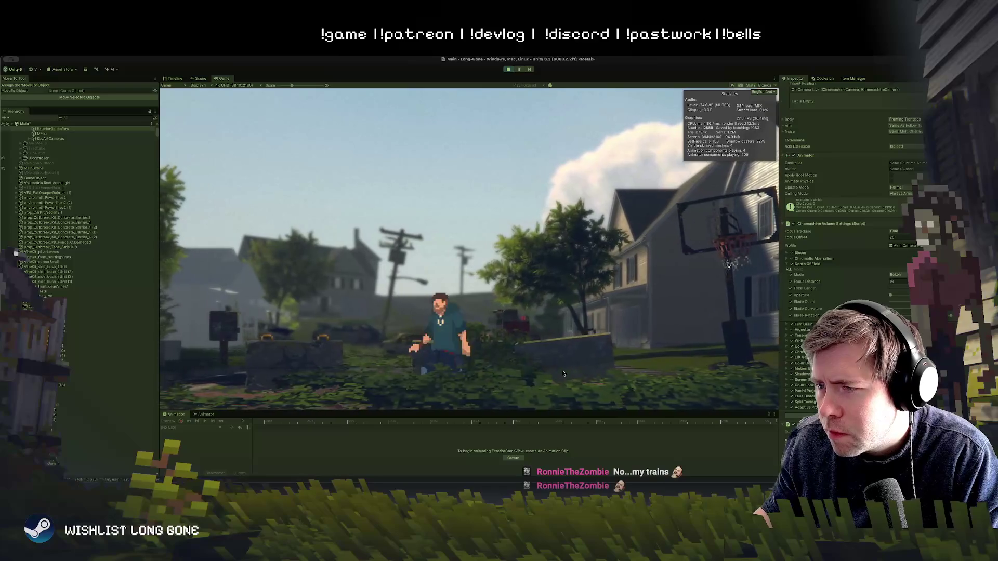
{"action": "key", "text": "d"}
{"action": "key", "text": "a"}
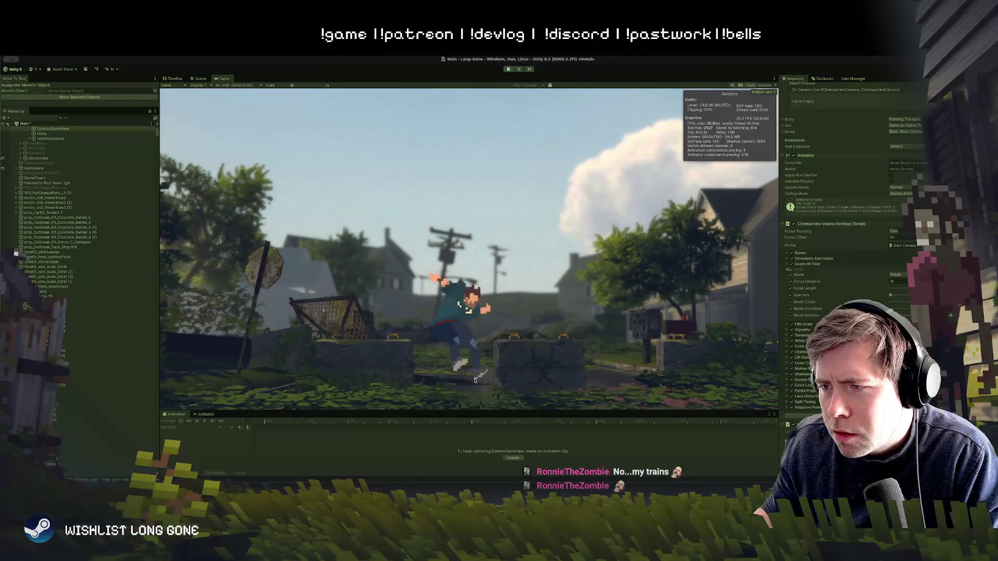
{"action": "key", "text": "d"}
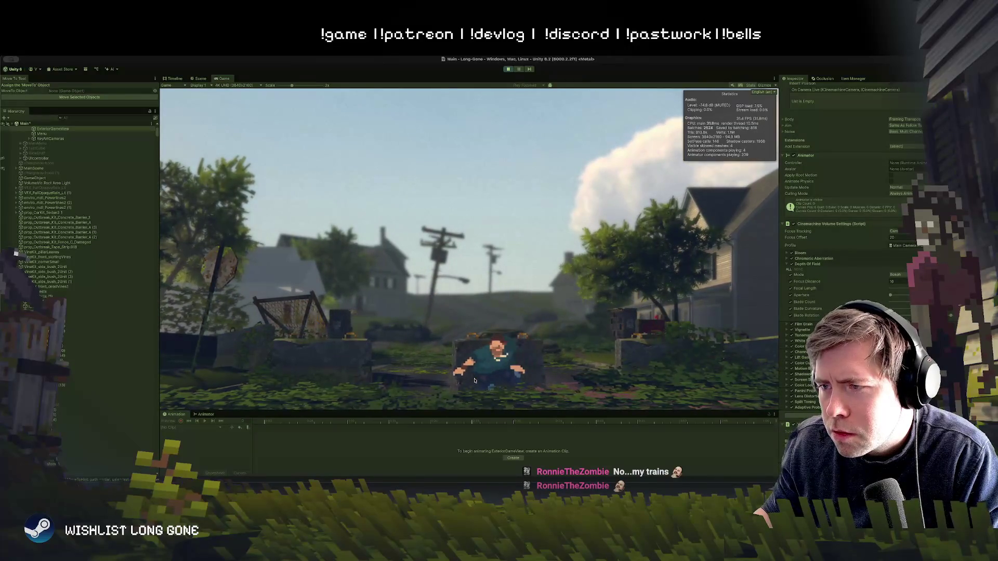
{"action": "key", "text": "d"}
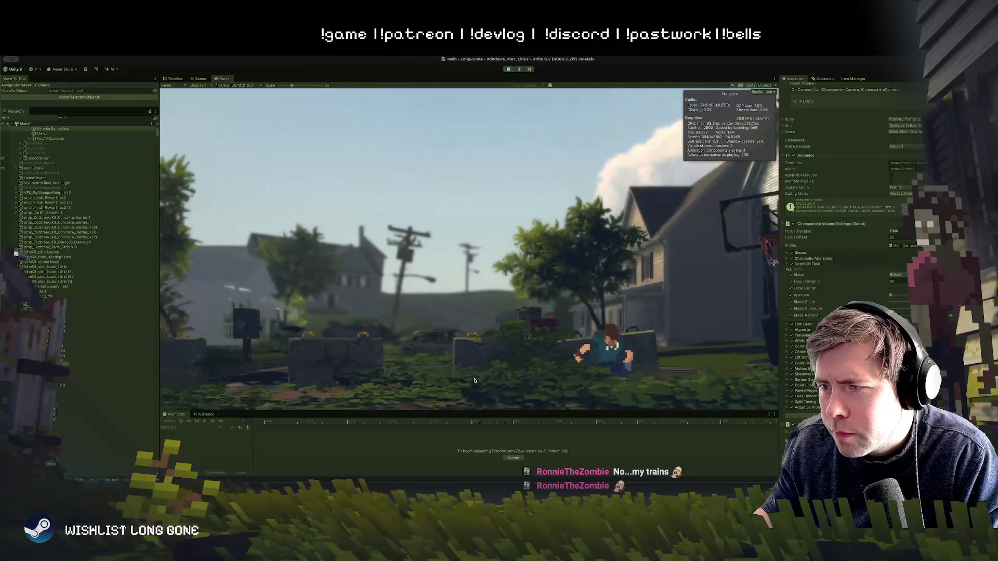
{"action": "key", "text": "a"}
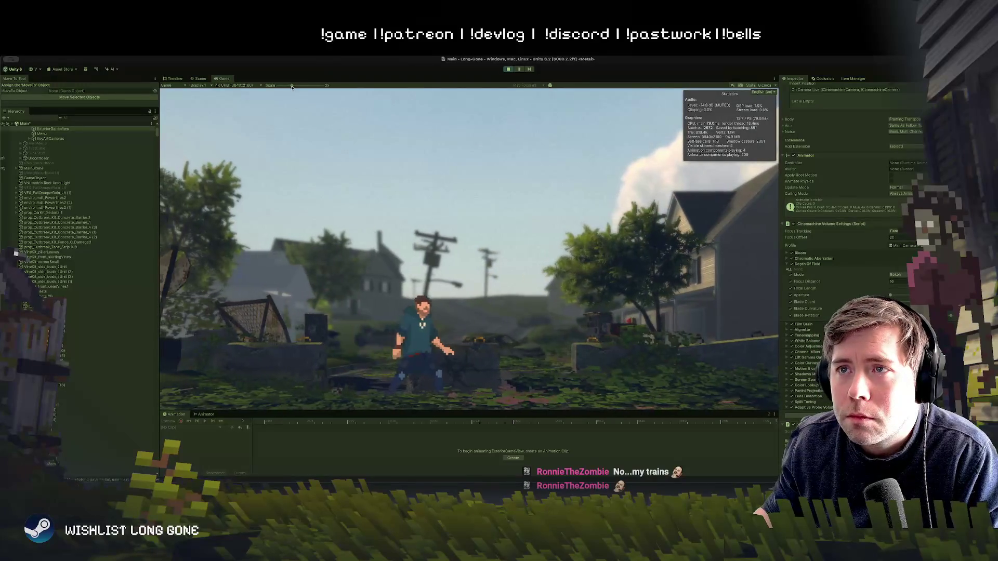
Zoom the Game view to 1.3x and run the character back and forth, vaulting the low wall.
{"action": "left_click_drag", "start_coordinate": [292, 87], "coordinate": [285, 87]}
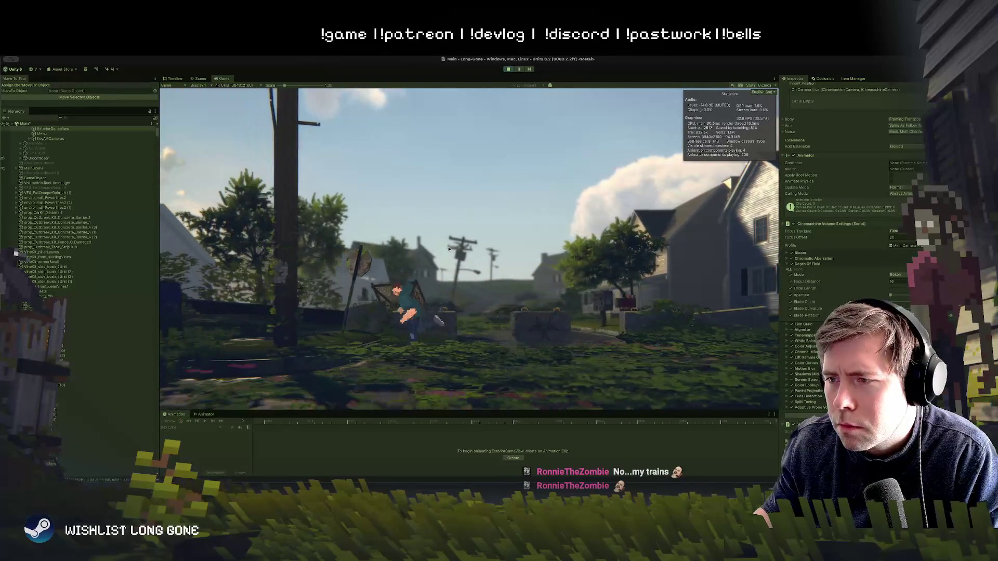
{"action": "key", "text": "a"}
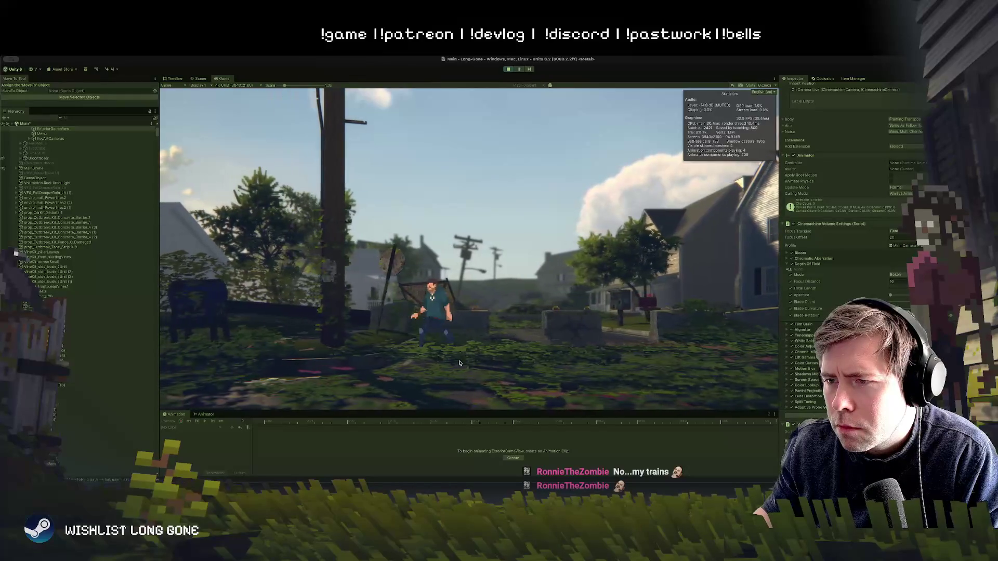
{"action": "key", "text": "d"}
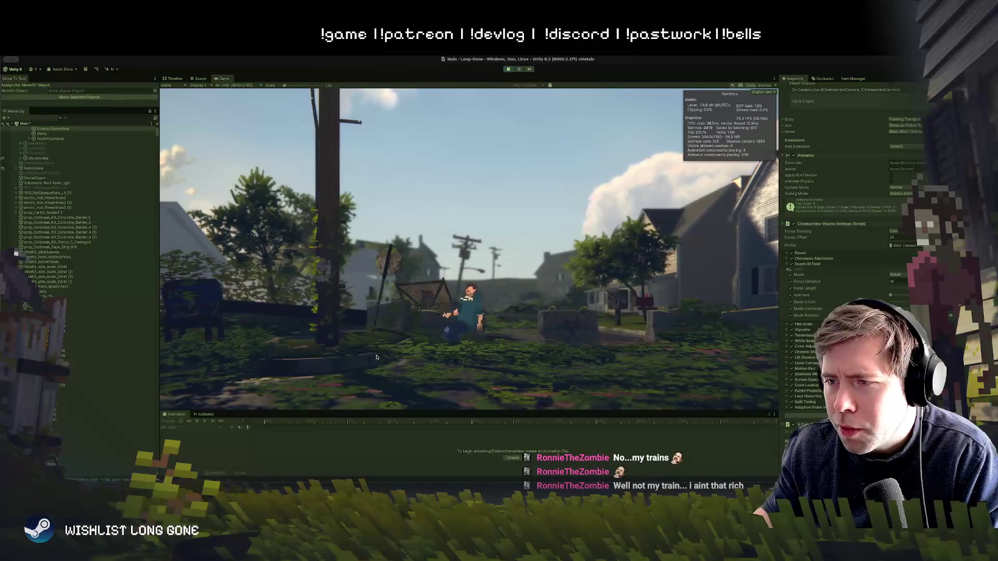
{"action": "key", "text": "s"}
{"action": "key", "text": "a"}
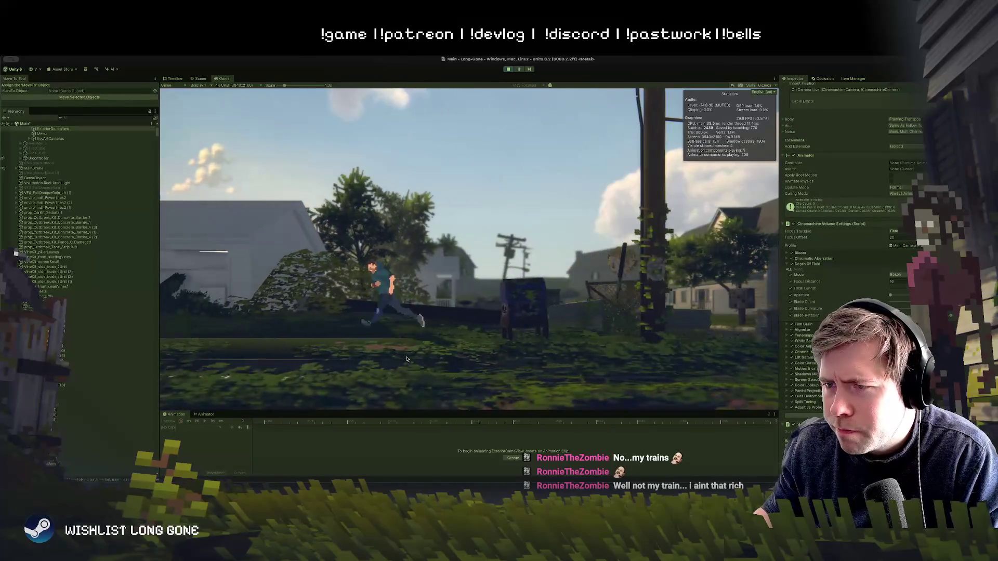
{"action": "key", "text": "d"}
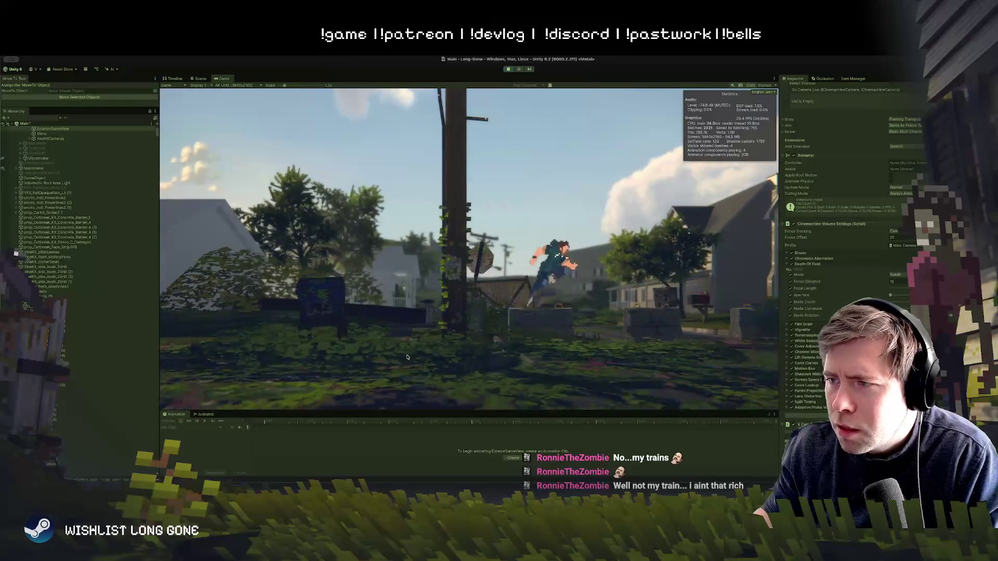
{"action": "key", "text": "s"}
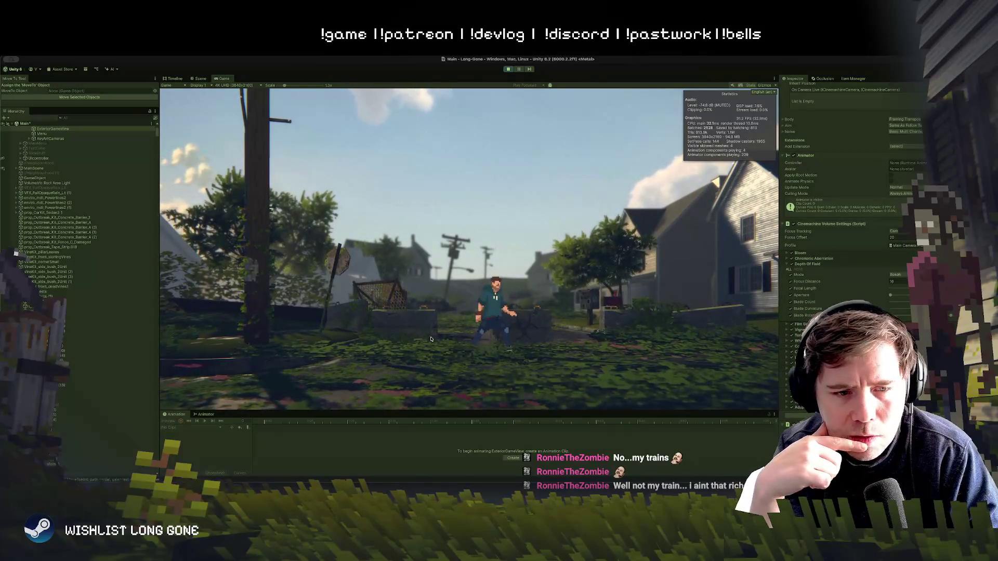
Run past the wall, vault a concrete barrier toward the house, then stop Play mode.
{"action": "key", "text": "d"}
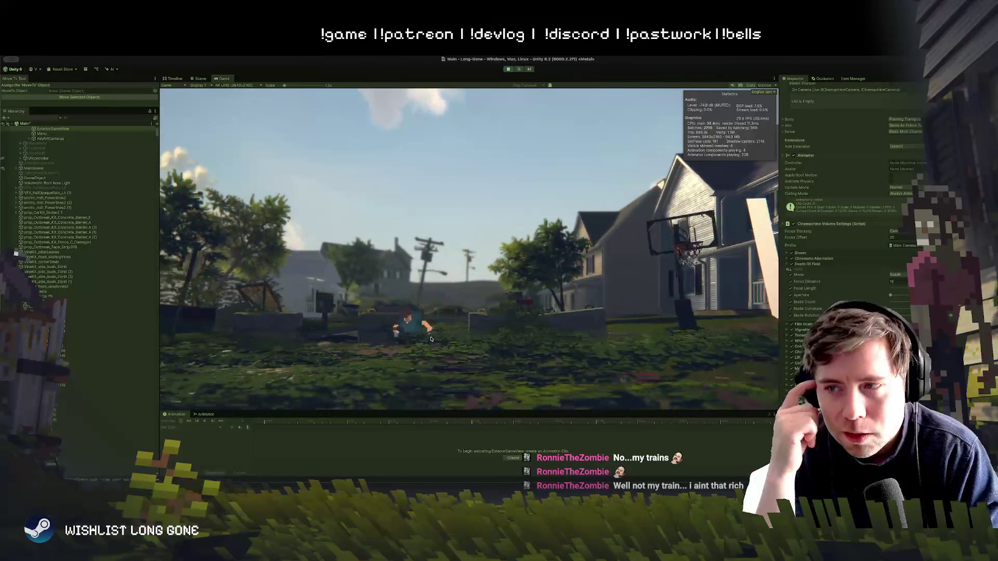
{"action": "key", "text": "a"}
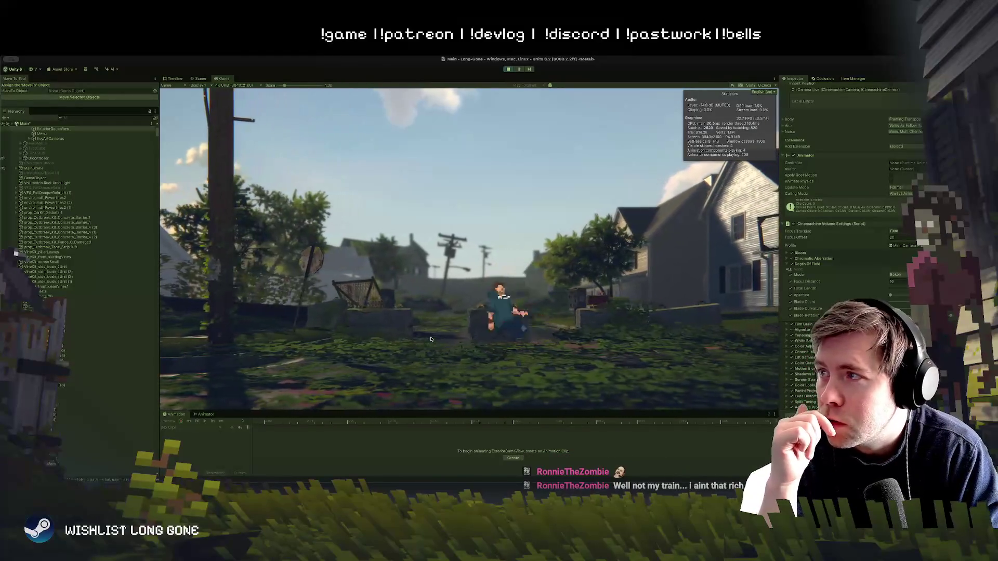
{"action": "key", "text": "space"}
{"action": "key", "text": "d"}
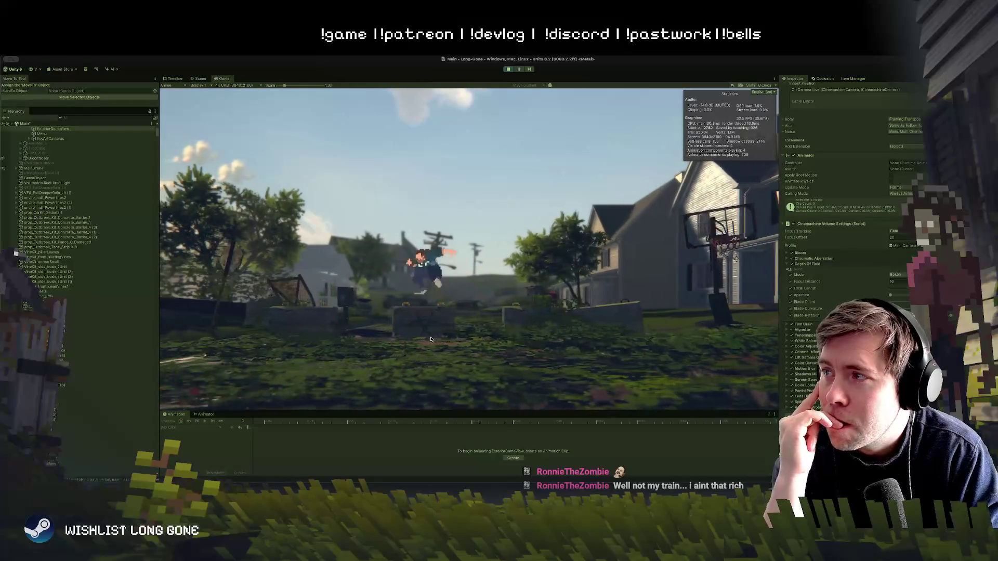
{"action": "key", "text": "s"}
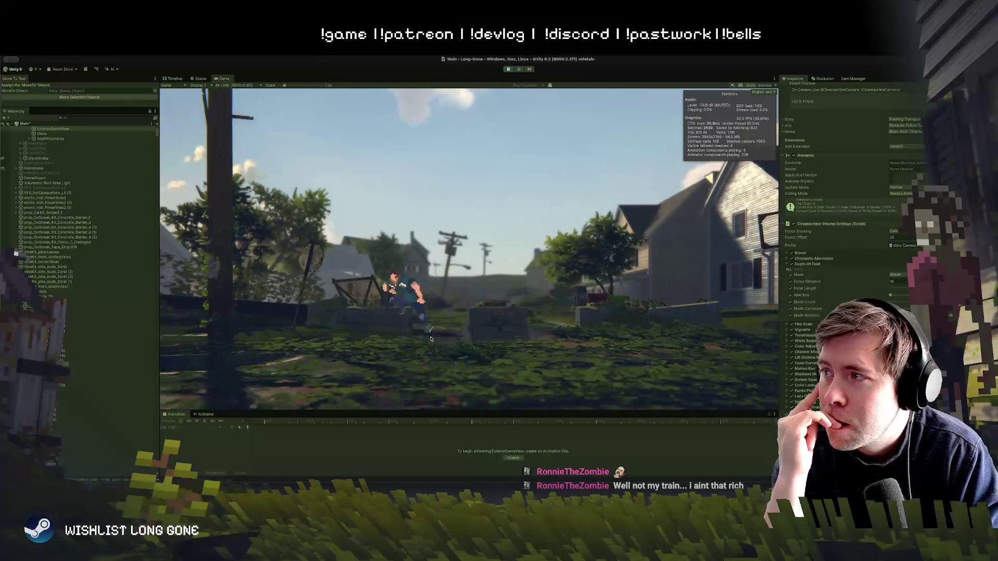
{"action": "key", "text": "d"}
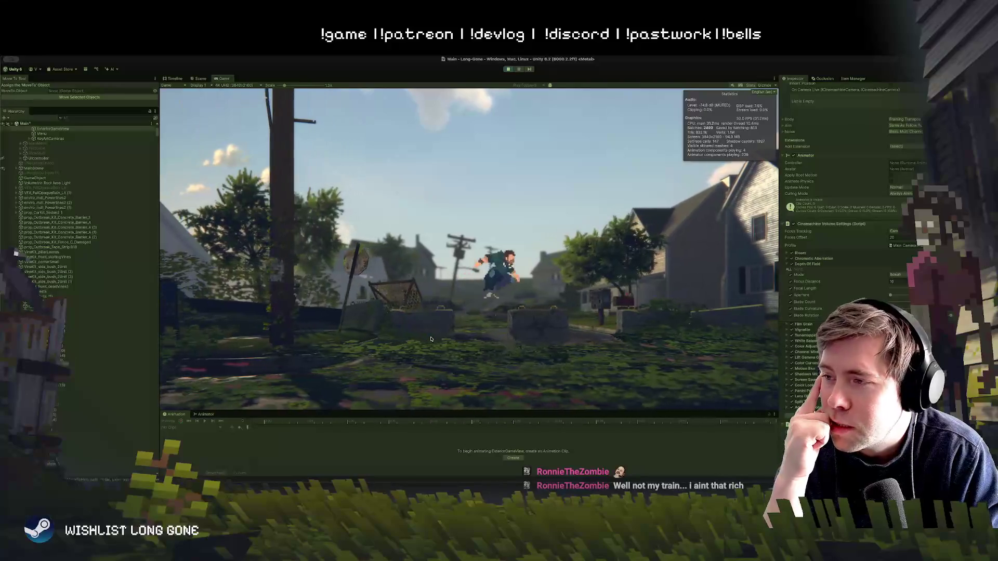
{"action": "key", "text": "s"}
{"action": "key", "text": "s"}
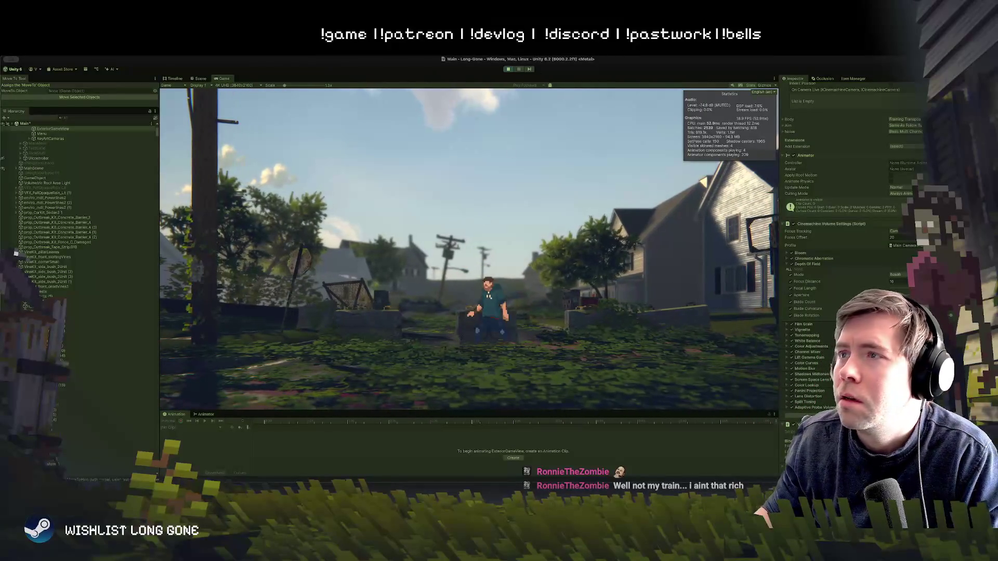
{"action": "key", "text": "ctrl+p"}
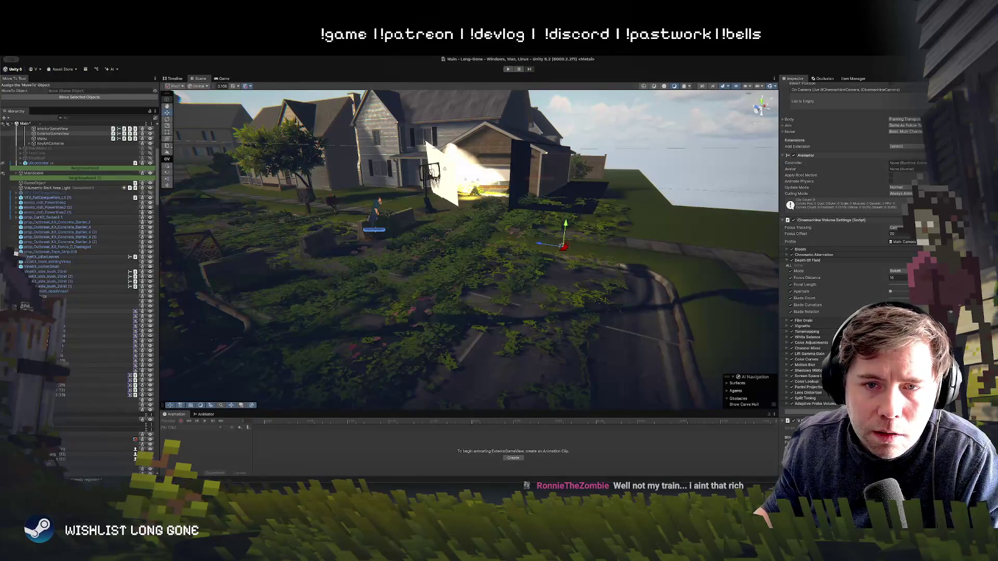
Select FoliageTests through FoliageTests (2) in the Hierarchy and start Play mode again.
{"action": "left_click", "coordinate": [42, 296]}
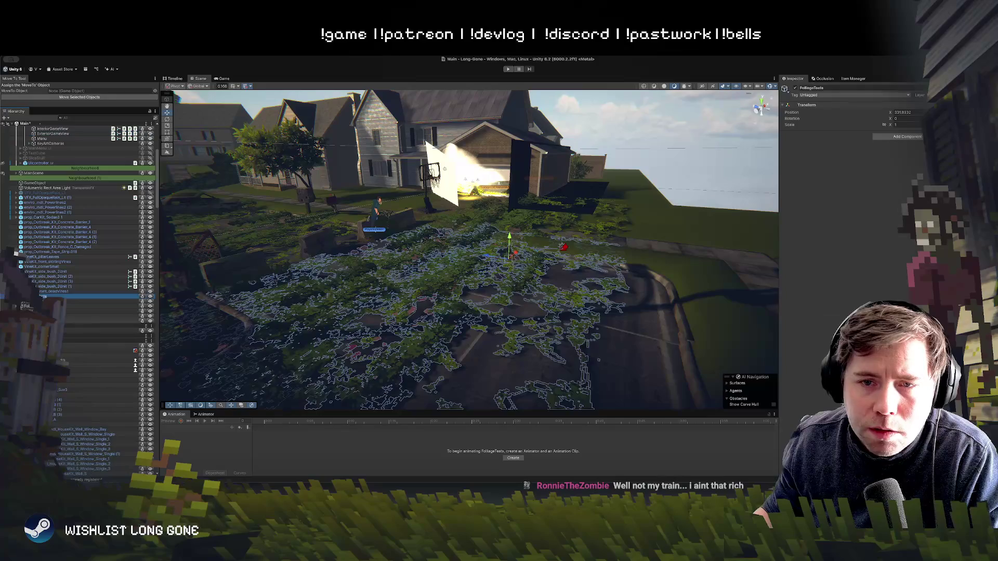
{"action": "left_click", "coordinate": [78, 320], "text": "shift"}
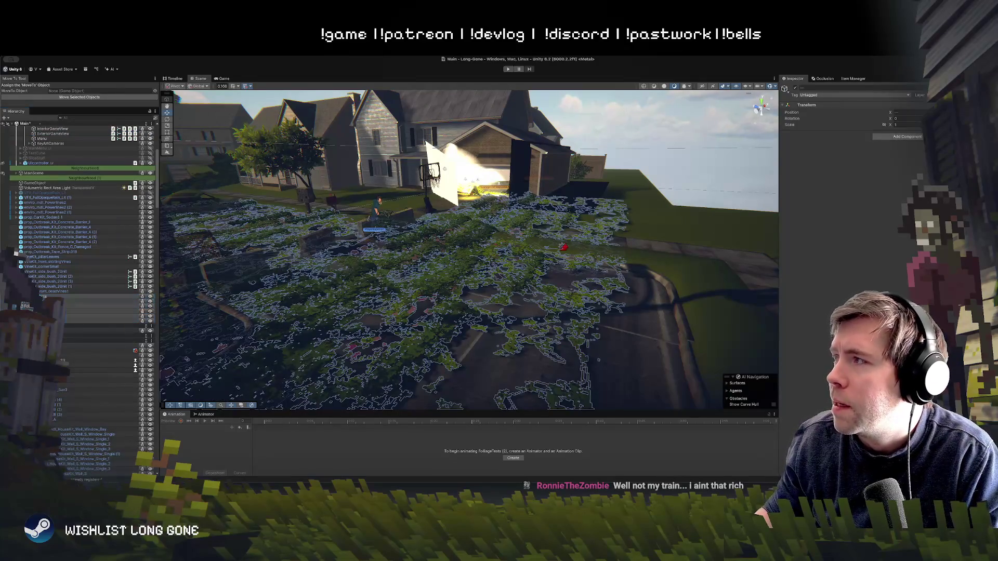
{"action": "left_click", "coordinate": [508, 69]}
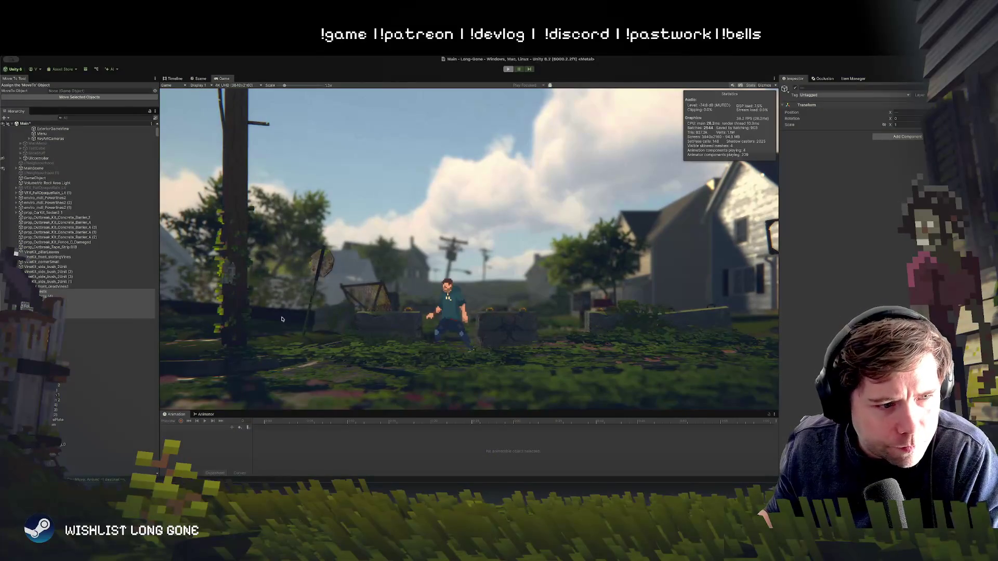
Exit Play mode and delete FoliageTests (4) from the road, undoing once to compare first.
{"action": "key", "text": "super+p"}
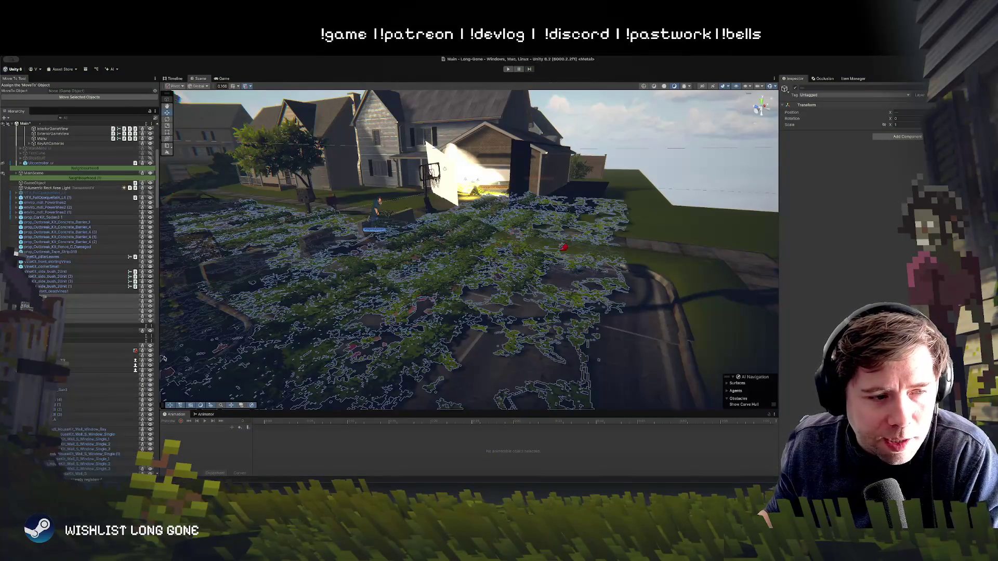
{"action": "left_click_drag", "start_coordinate": [487, 298], "coordinate": [363, 291]}
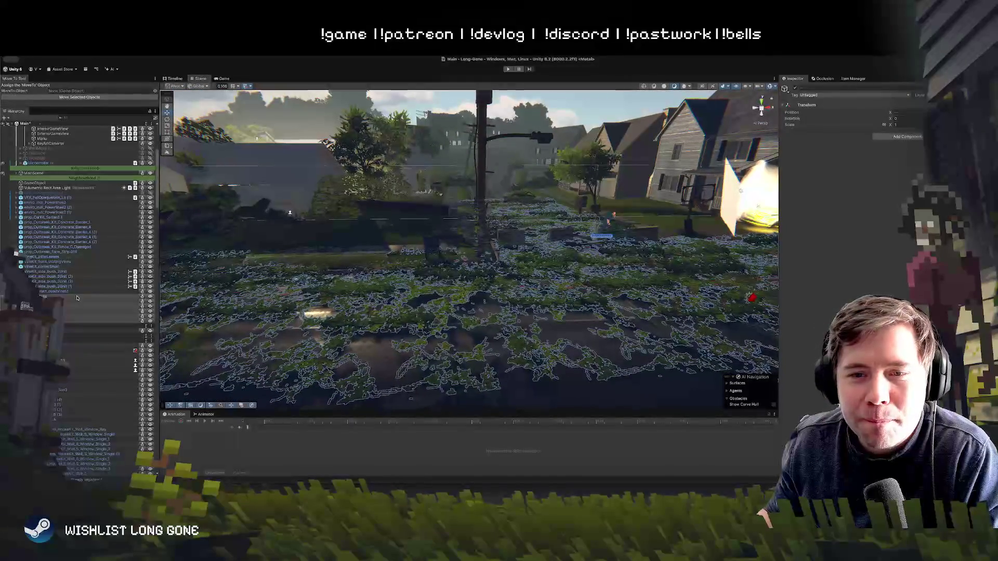
{"action": "left_click", "coordinate": [49, 301]}
{"action": "left_click", "coordinate": [50, 296]}
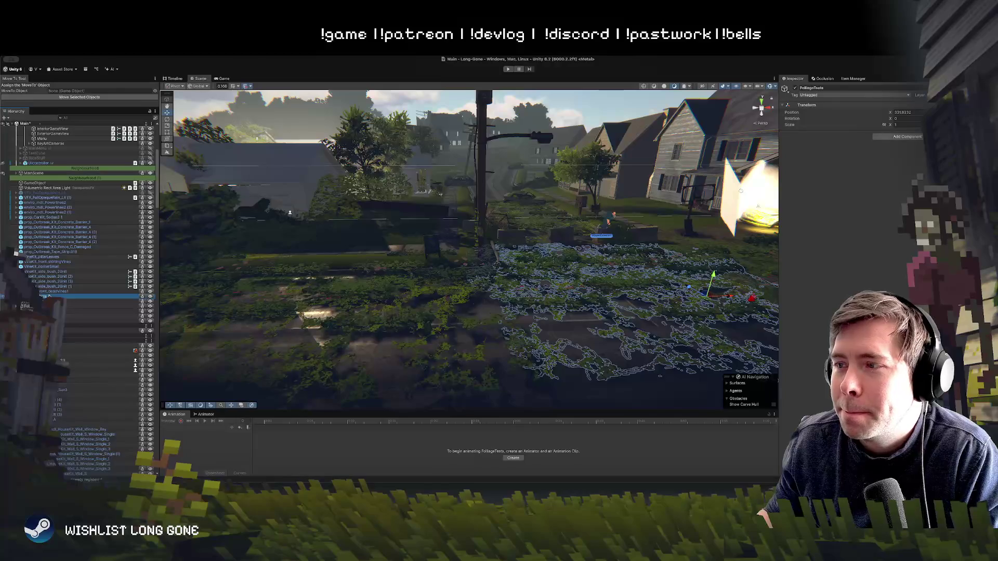
{"action": "left_click", "coordinate": [44, 301]}
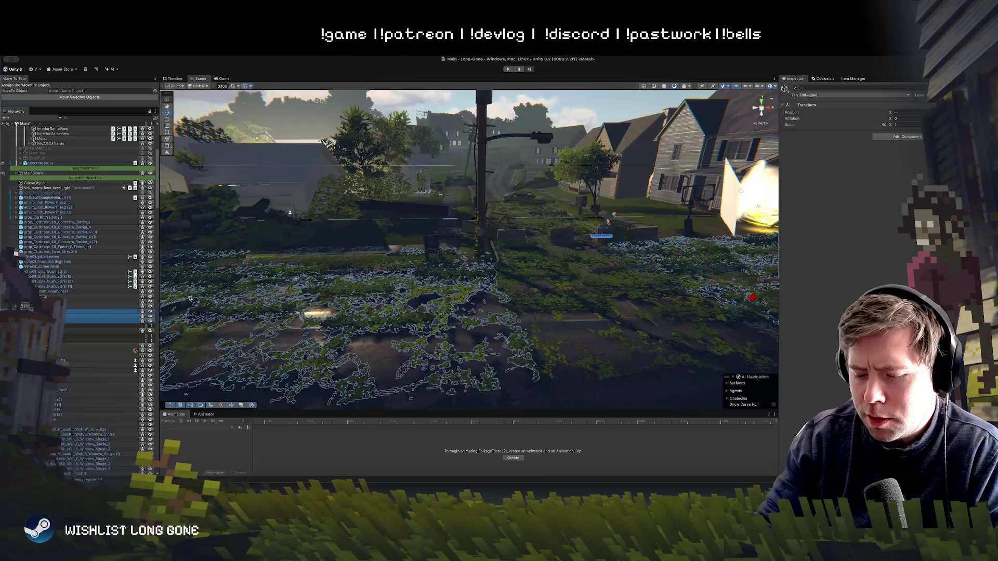
{"action": "key", "text": "Delete"}
{"action": "mouse_move", "coordinate": [245, 308]}
{"action": "left_mouse_down"}
{"action": "mouse_move", "coordinate": [238, 292]}
{"action": "mouse_move", "coordinate": [189, 321]}
{"action": "left_mouse_up"}
{"action": "key", "text": "ctrl+z"}
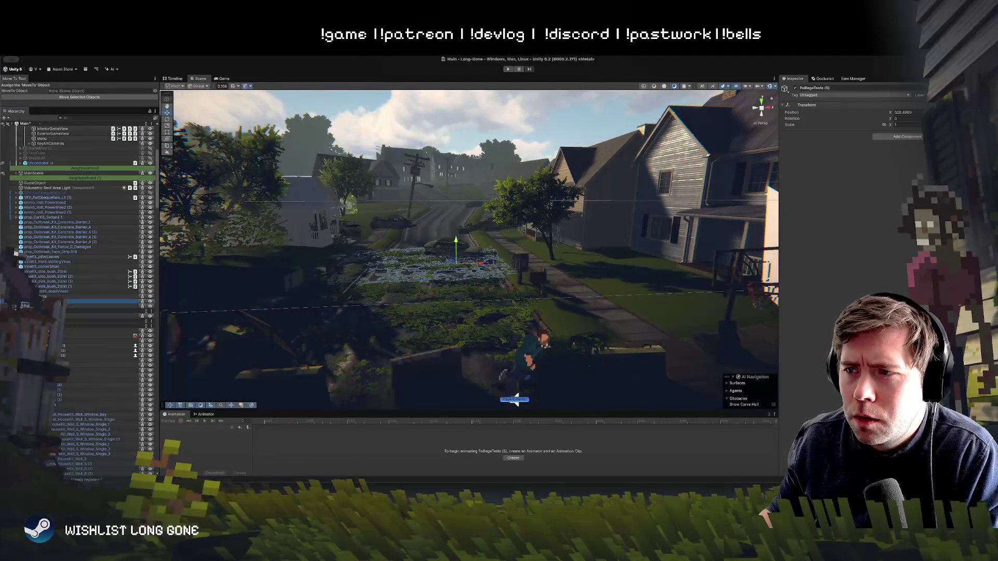
{"action": "key", "text": "Delete"}
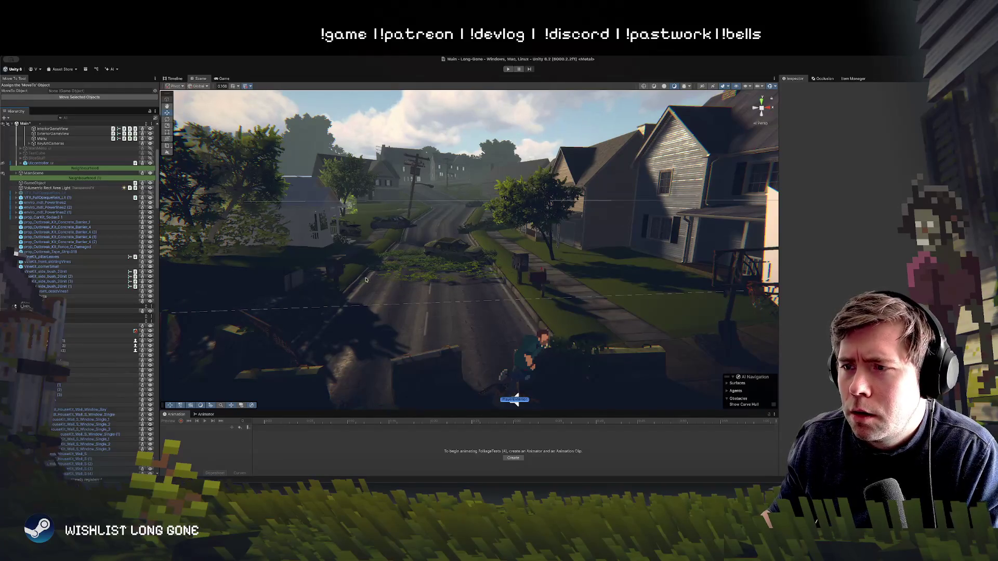
{"action": "mouse_move", "coordinate": [366, 280]}
{"action": "left_mouse_down"}
{"action": "mouse_move", "coordinate": [335, 281]}
{"action": "mouse_move", "coordinate": [352, 261]}
{"action": "left_mouse_up"}
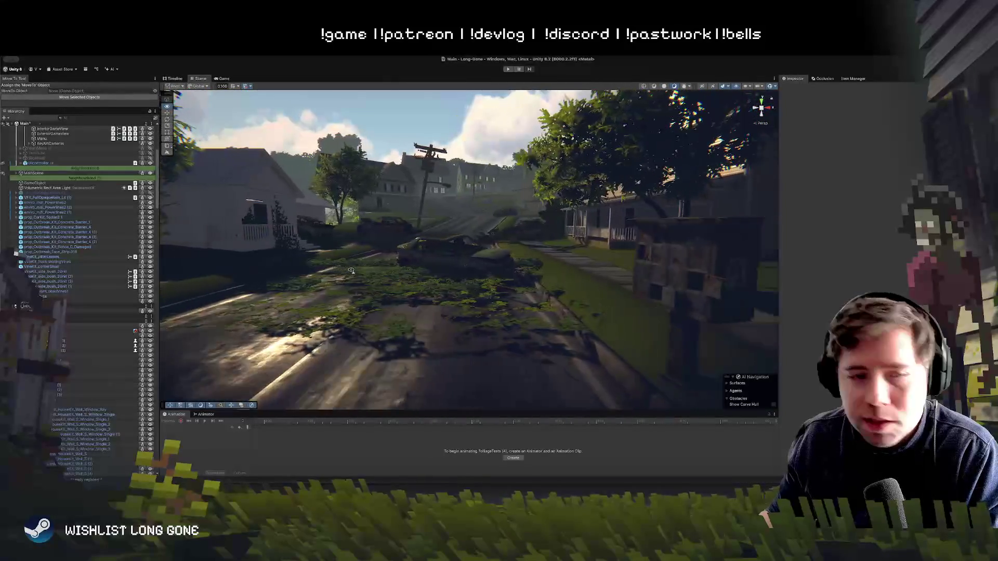
{"action": "mouse_move", "coordinate": [416, 267]}
{"action": "left_mouse_down"}
{"action": "mouse_move", "coordinate": [522, 289]}
{"action": "mouse_move", "coordinate": [350, 299]}
{"action": "left_mouse_up"}
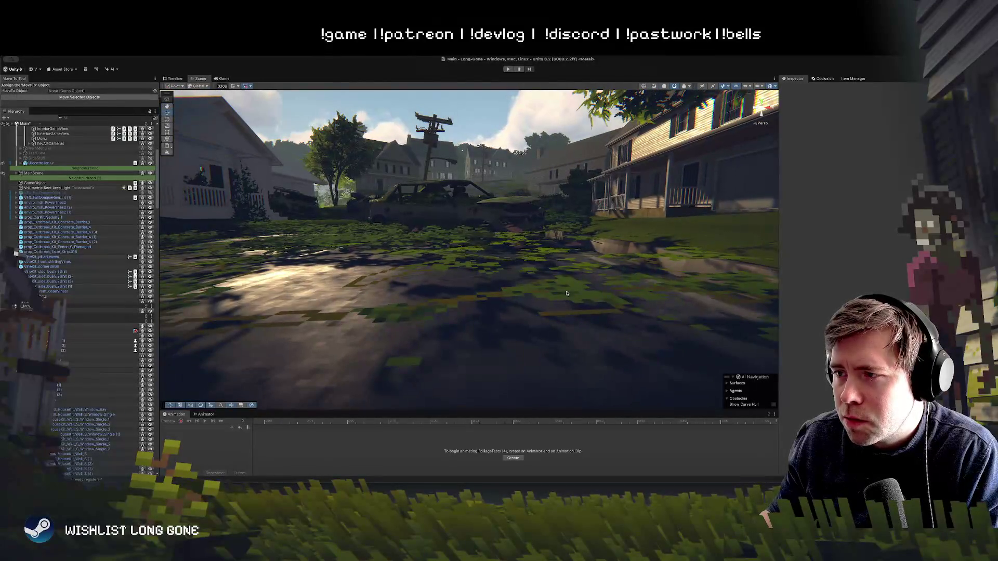
{"action": "left_click", "coordinate": [549, 295]}
{"action": "left_click_drag", "start_coordinate": [554, 317], "coordinate": [486, 250]}
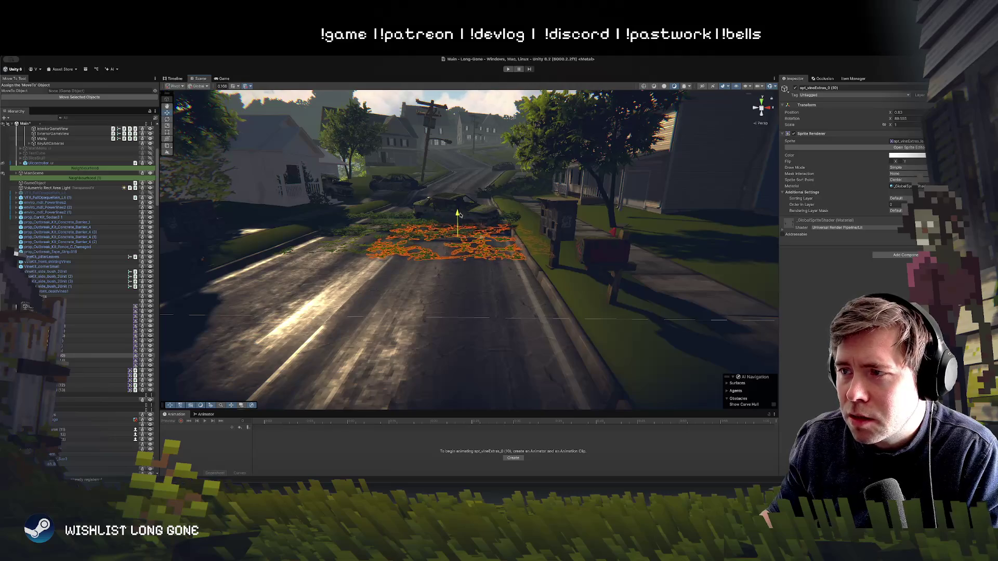
{"action": "left_click_drag", "start_coordinate": [458, 212], "coordinate": [440, 224]}
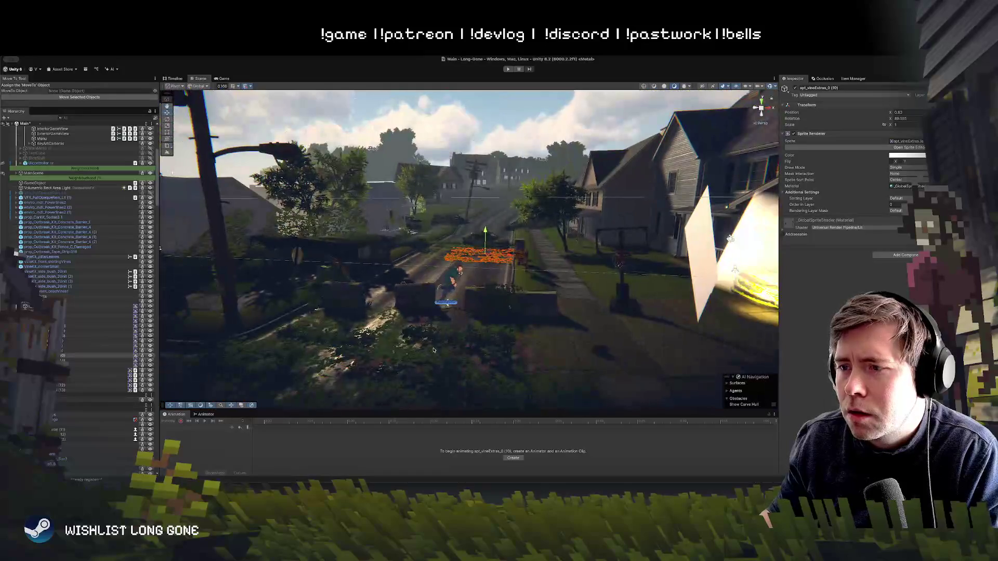
{"action": "left_click", "coordinate": [476, 352]}
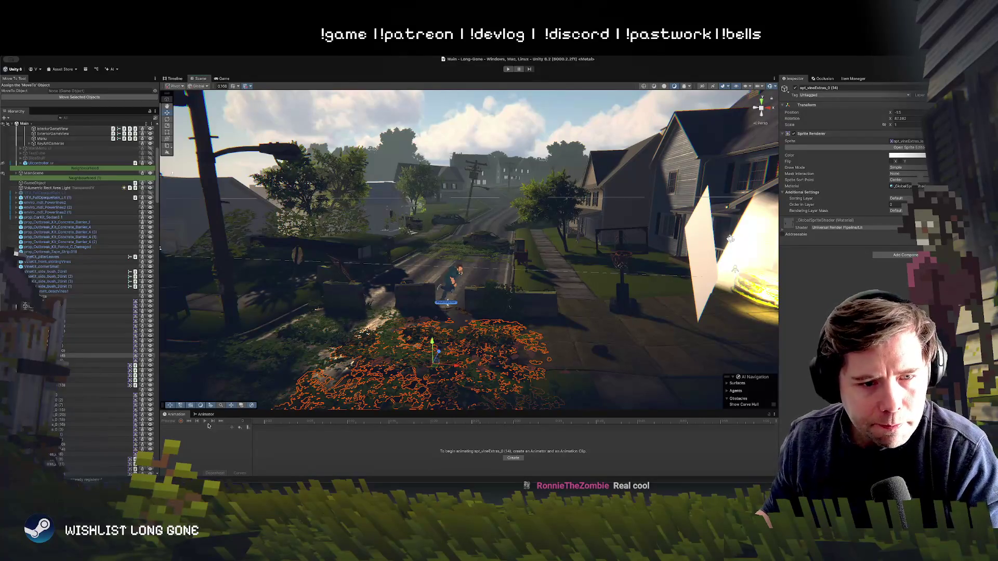
{"action": "left_click_drag", "start_coordinate": [258, 400], "coordinate": [354, 367]}
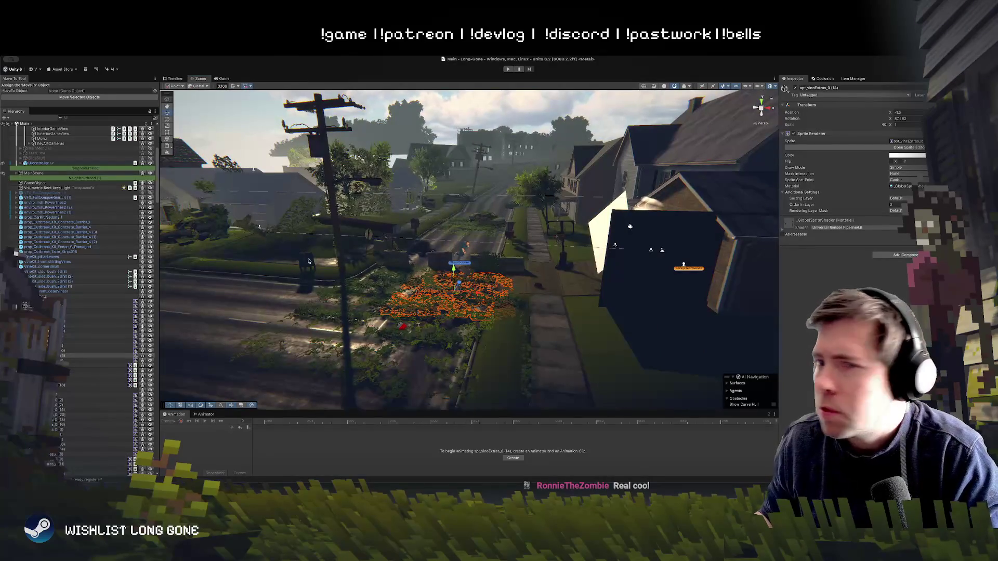
Frame FoliageTests, duplicate it, and drag FoliageTests (1) sideways along the X axis.
{"action": "left_click", "coordinate": [43, 297]}
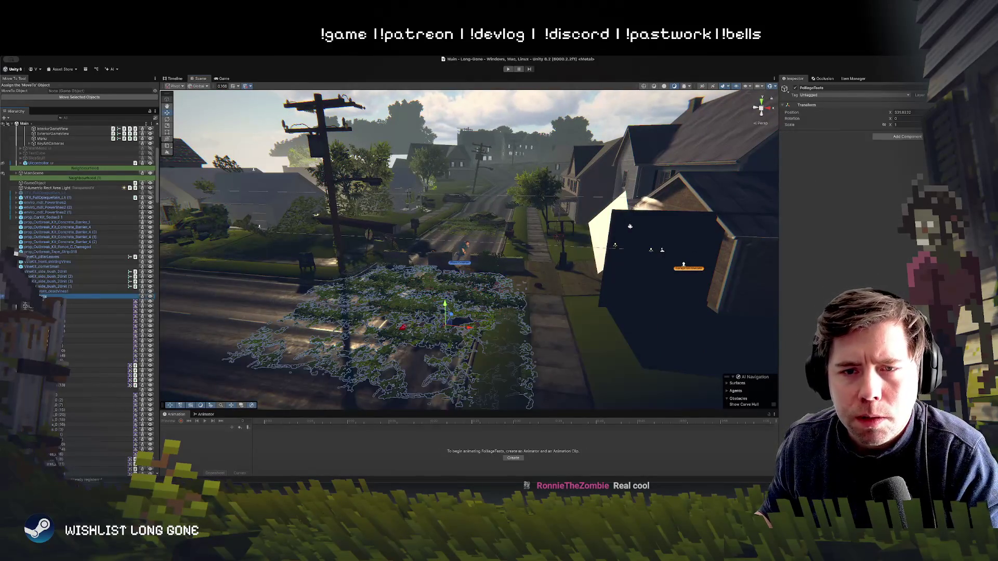
{"action": "key", "text": "f"}
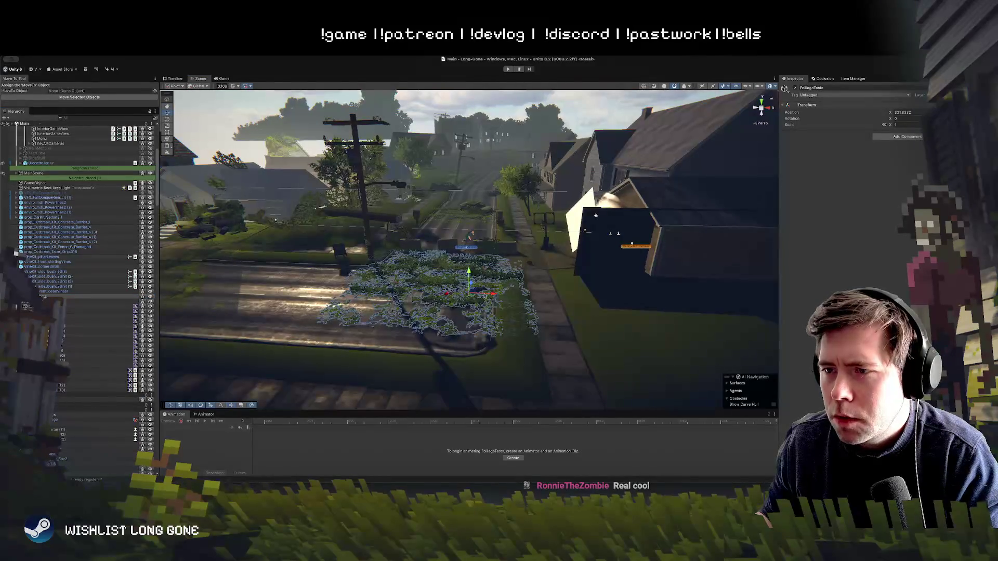
{"action": "key", "text": "ctrl+d"}
{"action": "mouse_move", "coordinate": [483, 295]}
{"action": "left_mouse_down"}
{"action": "mouse_move", "coordinate": [251, 281]}
{"action": "mouse_move", "coordinate": [476, 327]}
{"action": "mouse_move", "coordinate": [440, 257]}
{"action": "left_mouse_up"}
Move spt_vineExtras_0 (18) right across and further up the road.
{"action": "left_click", "coordinate": [438, 255]}
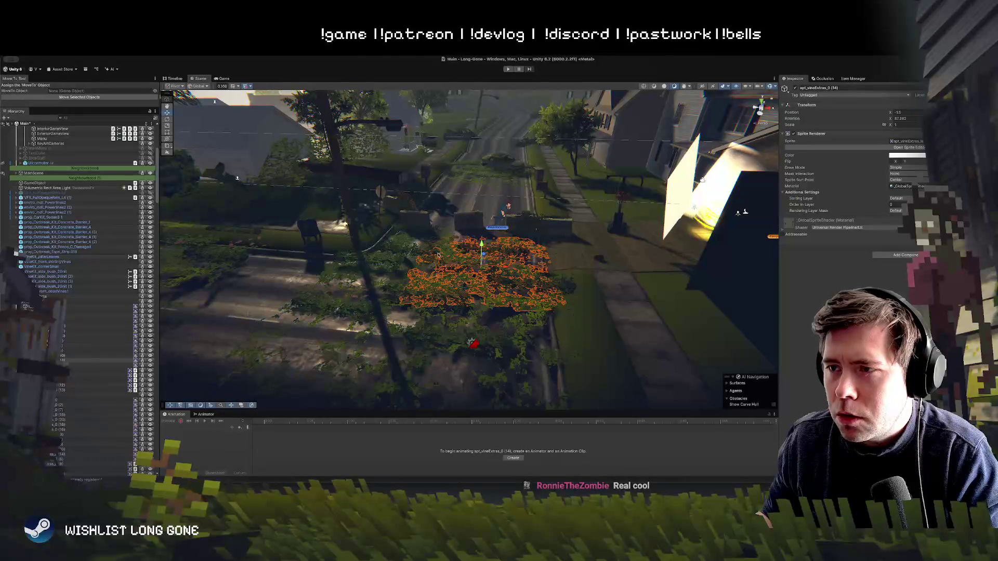
{"action": "left_click", "coordinate": [444, 320]}
{"action": "left_click", "coordinate": [432, 296]}
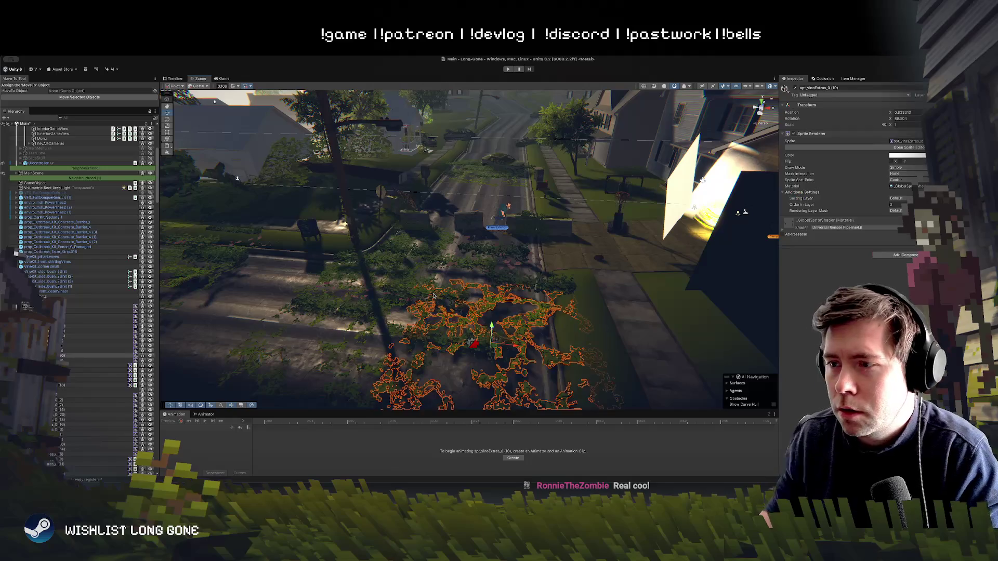
{"action": "left_click", "coordinate": [433, 295]}
{"action": "left_click", "coordinate": [434, 296]}
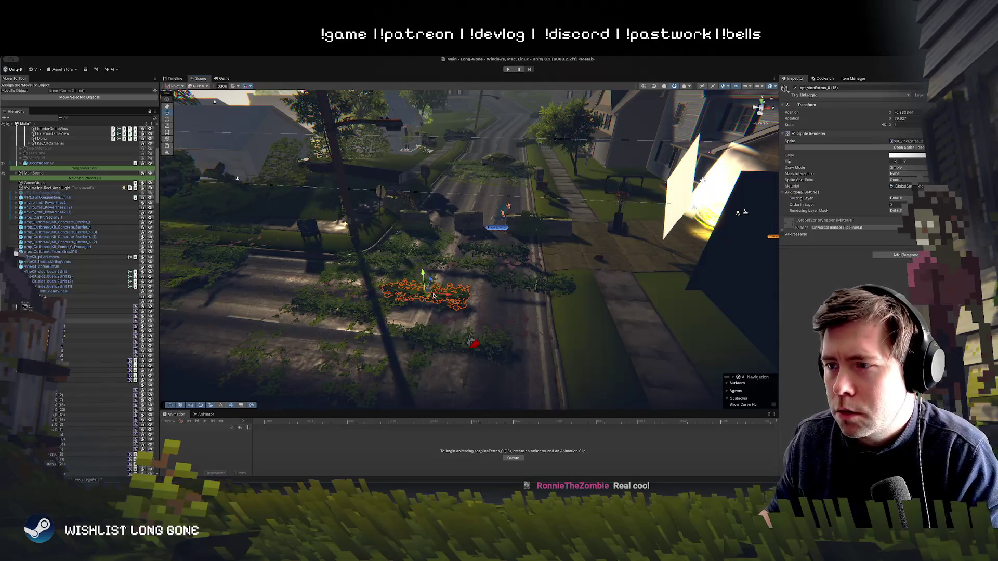
{"action": "left_click", "coordinate": [438, 295]}
{"action": "left_click", "coordinate": [488, 359]}
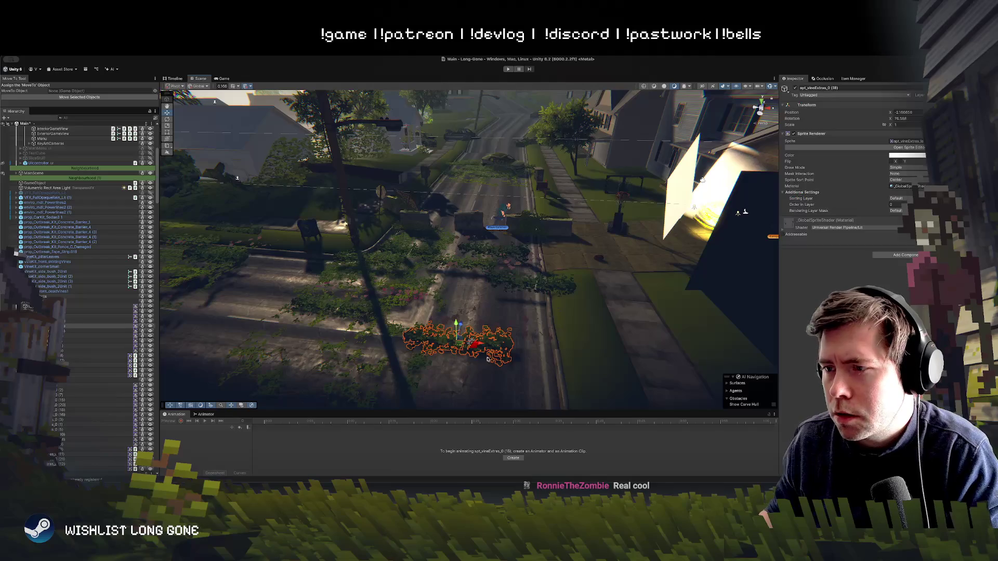
{"action": "left_click_drag", "start_coordinate": [487, 344], "coordinate": [556, 353]}
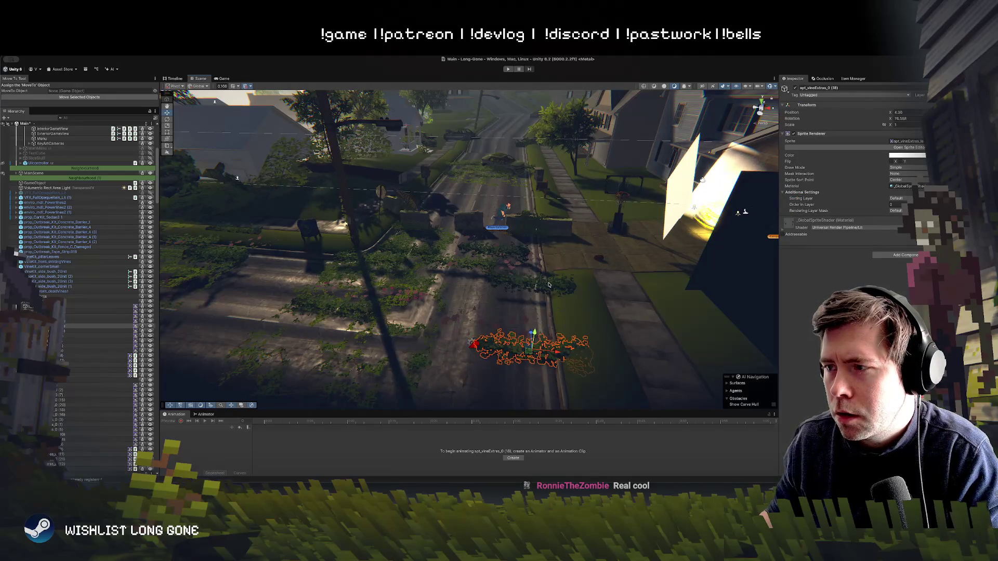
{"action": "mouse_move", "coordinate": [548, 285]}
{"action": "left_mouse_down"}
{"action": "mouse_move", "coordinate": [519, 273]}
{"action": "mouse_move", "coordinate": [580, 275]}
{"action": "left_mouse_up"}
Shift spt_vineExtras_0 (7) to the right along the X axis.
{"action": "left_click", "coordinate": [488, 270]}
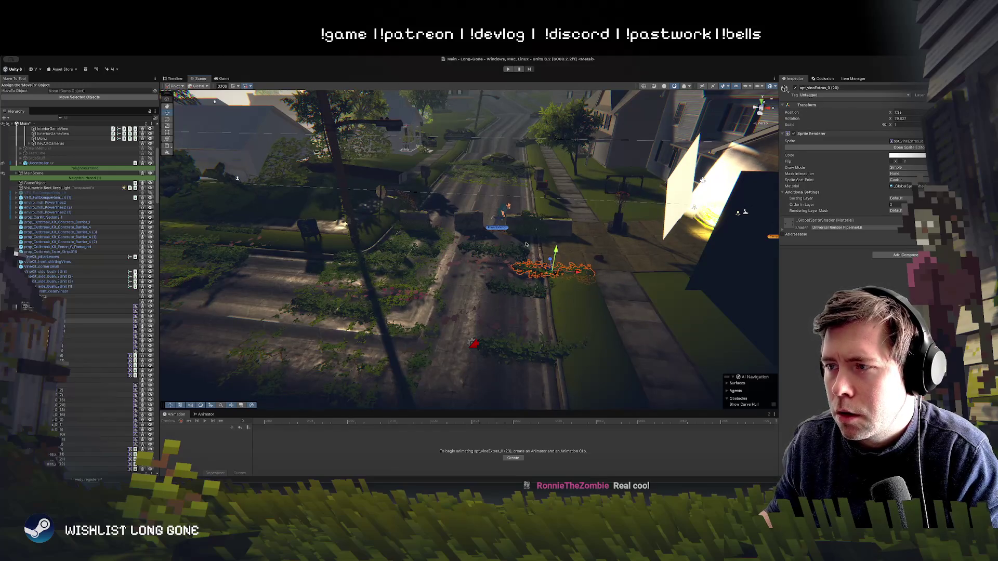
{"action": "left_click", "coordinate": [507, 249]}
{"action": "left_click", "coordinate": [522, 259]}
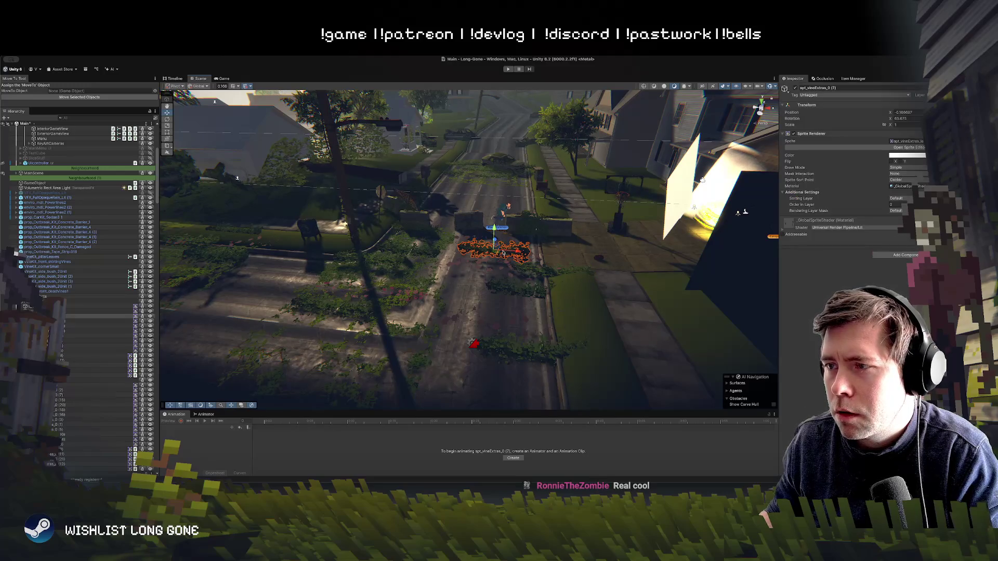
{"action": "mouse_move", "coordinate": [521, 248]}
{"action": "left_mouse_down"}
{"action": "mouse_move", "coordinate": [536, 248]}
{"action": "mouse_move", "coordinate": [533, 230]}
{"action": "left_mouse_up"}
{"action": "left_click_drag", "start_coordinate": [504, 268], "coordinate": [525, 221]}
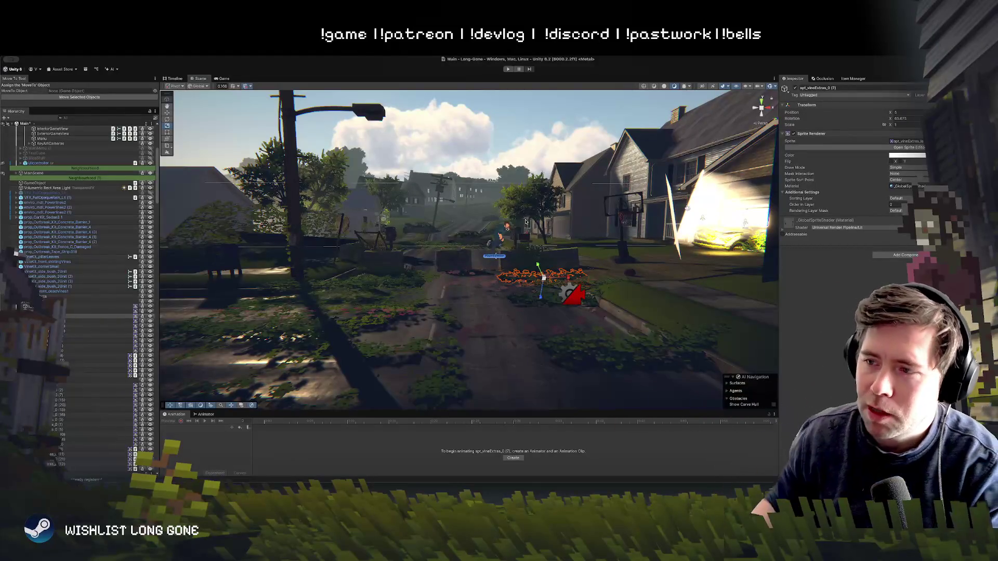
Frame spt_vineExtras_0 (5) and drag it across the road toward the grass verge.
{"action": "left_click", "coordinate": [436, 327]}
{"action": "key", "text": "f"}
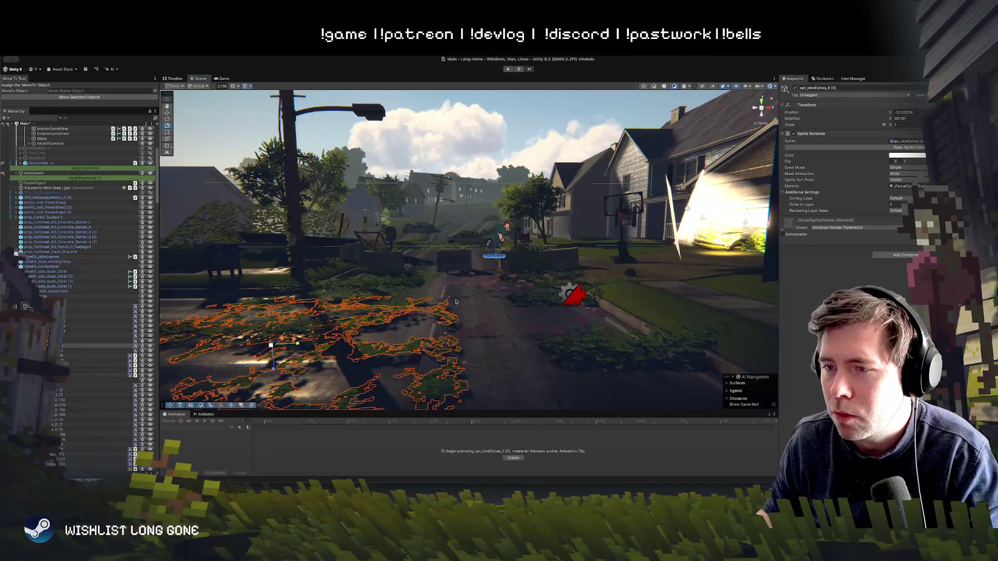
{"action": "mouse_move", "coordinate": [441, 323]}
{"action": "left_mouse_down"}
{"action": "mouse_move", "coordinate": [416, 333]}
{"action": "mouse_move", "coordinate": [413, 291]}
{"action": "mouse_move", "coordinate": [437, 265]}
{"action": "mouse_move", "coordinate": [419, 279]}
{"action": "left_mouse_up"}
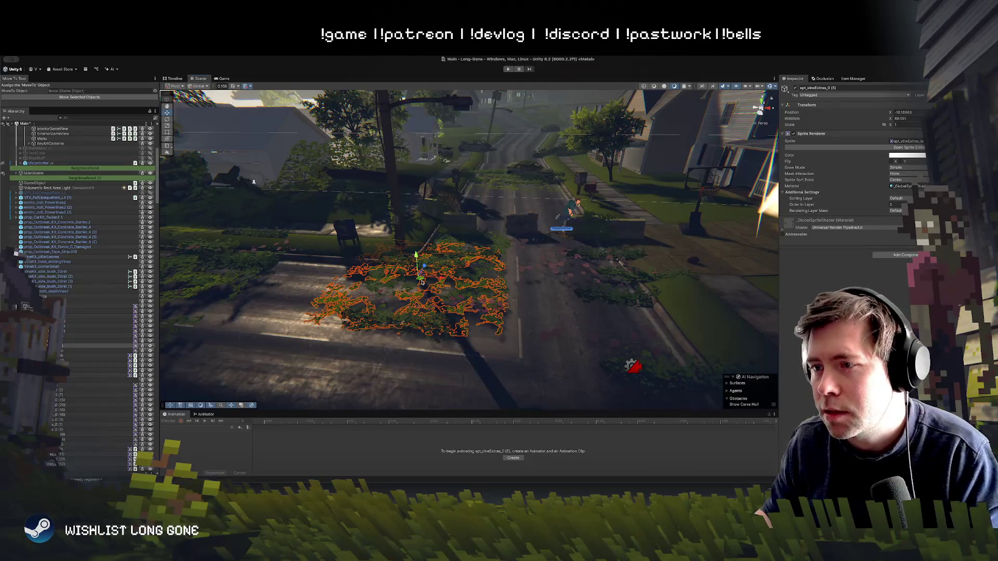
{"action": "mouse_move", "coordinate": [422, 281]}
{"action": "left_mouse_down"}
{"action": "mouse_move", "coordinate": [356, 281]}
{"action": "mouse_move", "coordinate": [401, 303]}
{"action": "mouse_move", "coordinate": [444, 249]}
{"action": "mouse_move", "coordinate": [474, 264]}
{"action": "mouse_move", "coordinate": [416, 257]}
{"action": "mouse_move", "coordinate": [681, 278]}
{"action": "mouse_move", "coordinate": [670, 276]}
{"action": "left_mouse_up"}
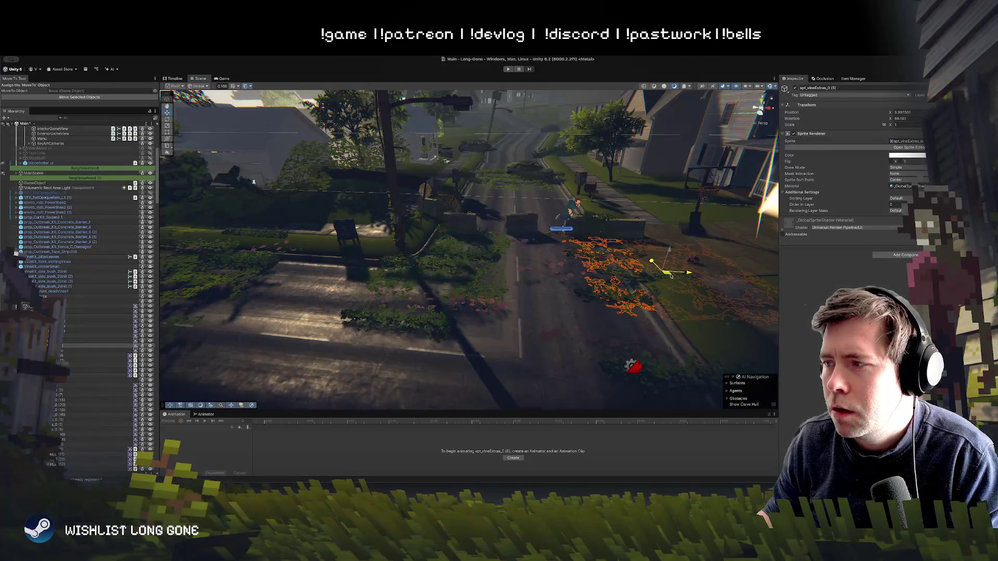
Select spt_vineExtras_0 (3) and fly the camera down the street toward the power pole.
{"action": "left_click", "coordinate": [611, 331]}
{"action": "mouse_move", "coordinate": [611, 331]}
{"action": "left_mouse_down"}
{"action": "mouse_move", "coordinate": [652, 271]}
{"action": "mouse_move", "coordinate": [647, 300]}
{"action": "left_mouse_up"}
{"action": "key", "text": "w"}
{"action": "left_click", "coordinate": [425, 255]}
{"action": "key", "text": "e"}
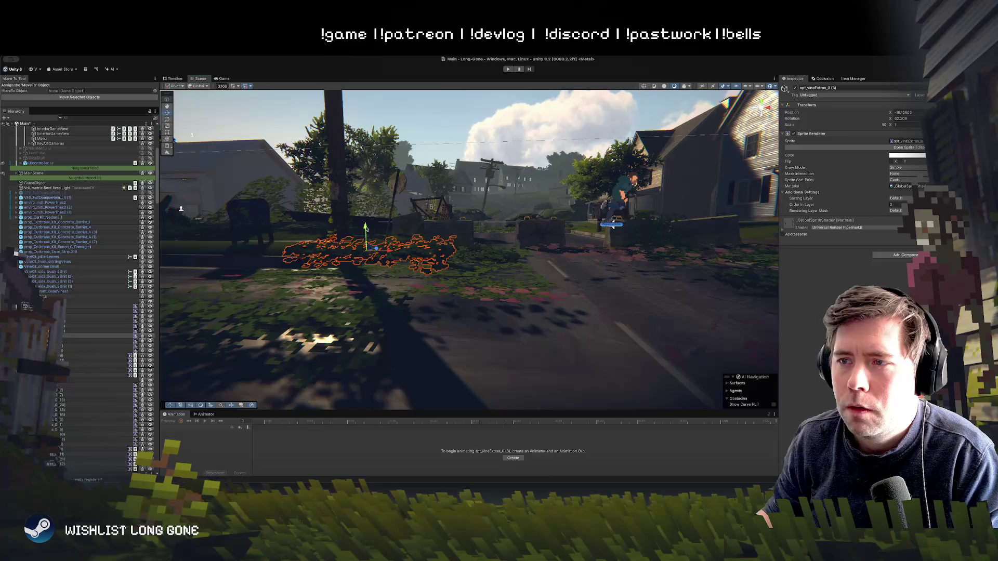
{"action": "mouse_move", "coordinate": [367, 242]}
{"action": "left_mouse_down"}
{"action": "mouse_move", "coordinate": [581, 132]}
{"action": "mouse_move", "coordinate": [593, 195]}
{"action": "mouse_move", "coordinate": [532, 266]}
{"action": "mouse_move", "coordinate": [601, 292]}
{"action": "left_mouse_up"}
{"action": "left_click", "coordinate": [580, 132]}
{"action": "key", "text": "w"}
Move spt_vineExtras_0 (11) left onto the verge and spt_vineExtras_0 (8) left across the road.
{"action": "left_click", "coordinate": [502, 285]}
{"action": "left_click", "coordinate": [500, 296]}
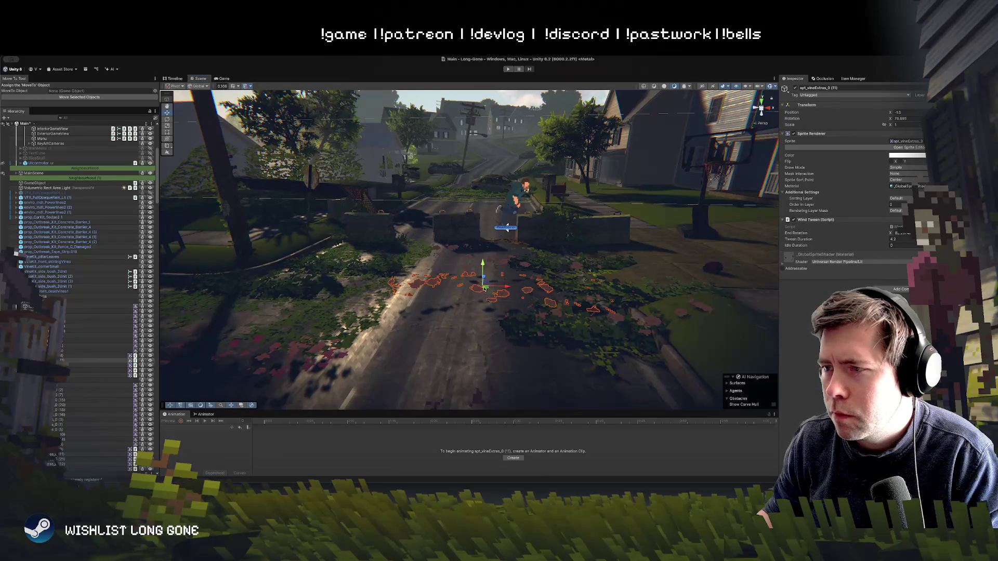
{"action": "mouse_move", "coordinate": [484, 289]}
{"action": "left_mouse_down"}
{"action": "mouse_move", "coordinate": [280, 267]}
{"action": "mouse_move", "coordinate": [313, 265]}
{"action": "left_mouse_up"}
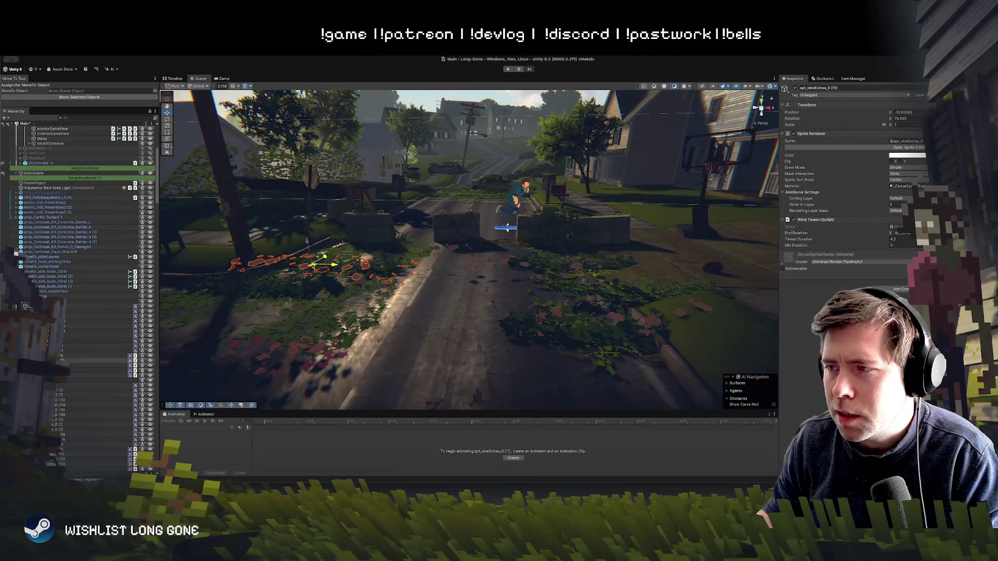
{"action": "left_click", "coordinate": [485, 262]}
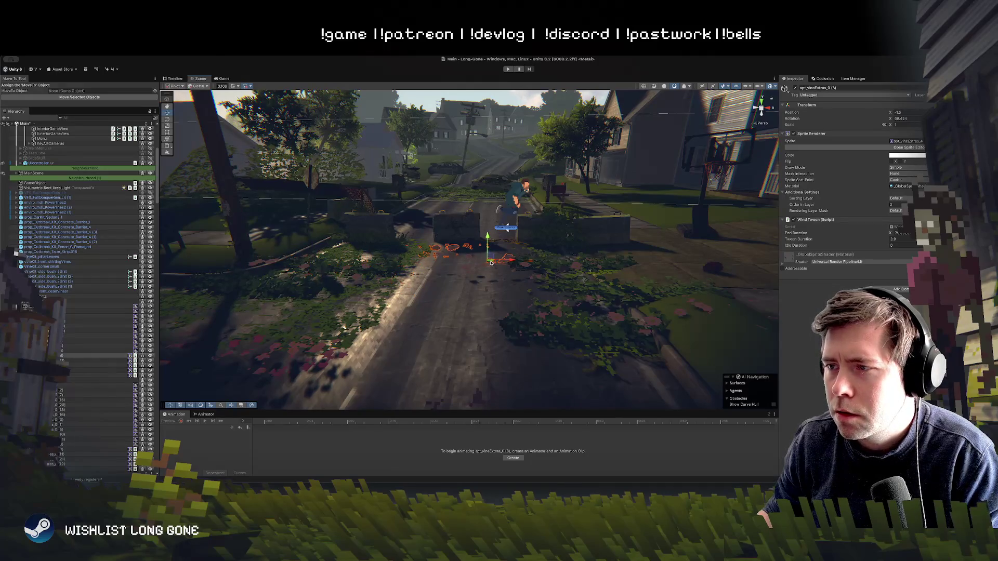
{"action": "left_click_drag", "start_coordinate": [491, 262], "coordinate": [386, 264]}
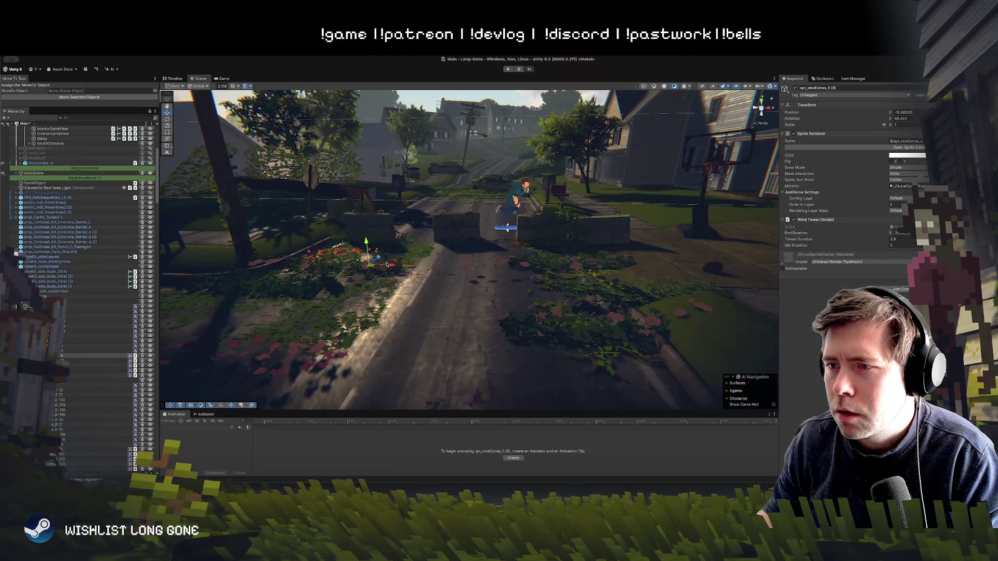
Shift another vine sprite right into the grass and lower the view to street level.
{"action": "left_click", "coordinate": [529, 280]}
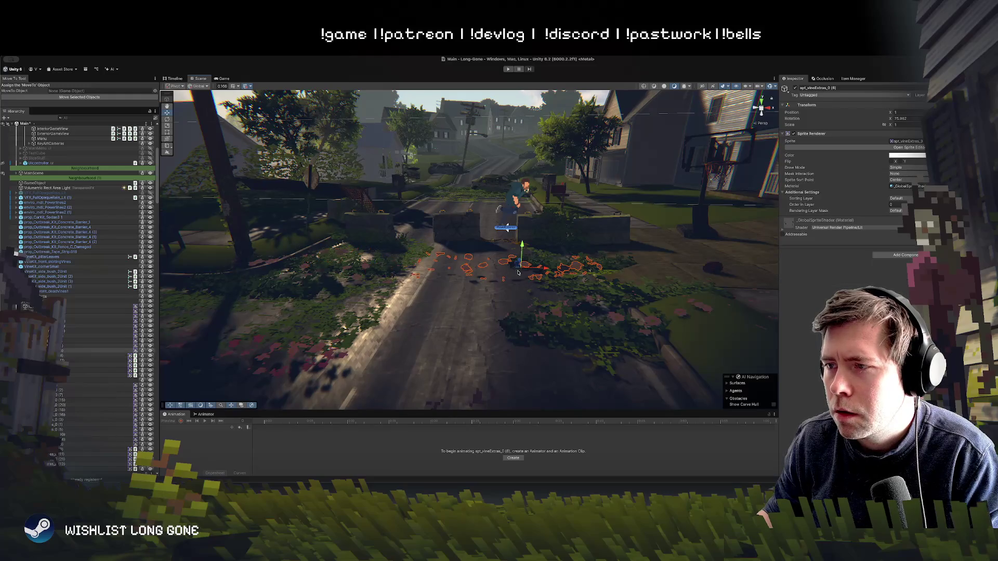
{"action": "mouse_move", "coordinate": [520, 270]}
{"action": "left_mouse_down"}
{"action": "mouse_move", "coordinate": [613, 275]}
{"action": "mouse_move", "coordinate": [627, 337]}
{"action": "mouse_move", "coordinate": [637, 273]}
{"action": "mouse_move", "coordinate": [614, 262]}
{"action": "left_mouse_up"}
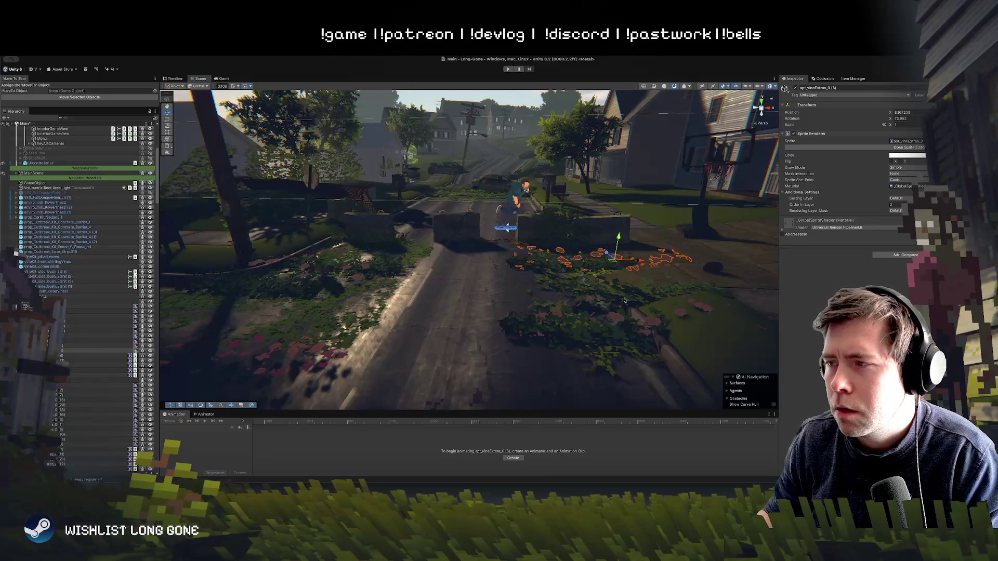
{"action": "mouse_move", "coordinate": [624, 300]}
{"action": "left_mouse_down"}
{"action": "mouse_move", "coordinate": [531, 248]}
{"action": "mouse_move", "coordinate": [534, 239]}
{"action": "mouse_move", "coordinate": [532, 272]}
{"action": "mouse_move", "coordinate": [476, 257]}
{"action": "mouse_move", "coordinate": [464, 243]}
{"action": "left_mouse_up"}
{"action": "left_click", "coordinate": [531, 266]}
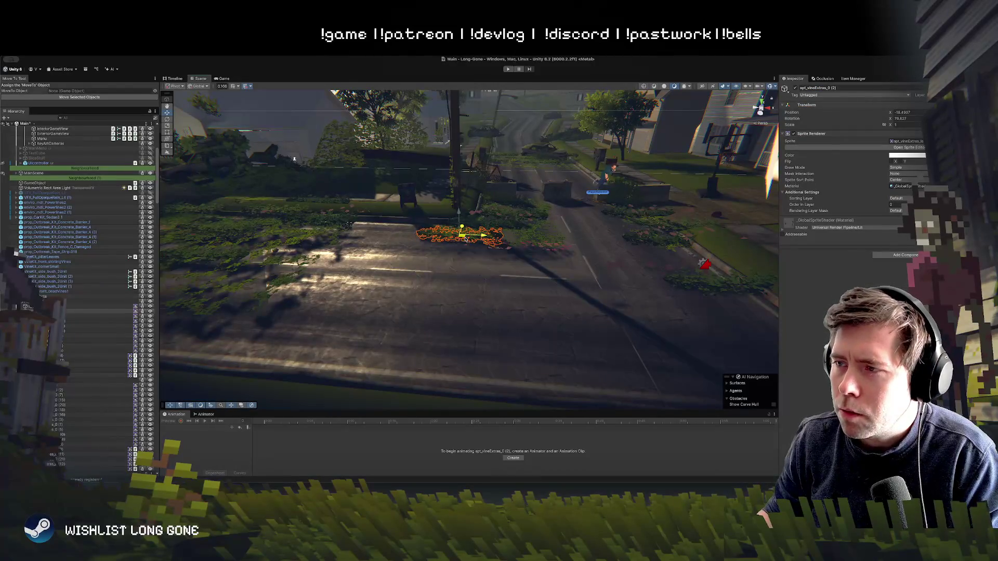
{"action": "left_click", "coordinate": [525, 236]}
{"action": "mouse_move", "coordinate": [525, 236]}
{"action": "left_mouse_down"}
{"action": "mouse_move", "coordinate": [480, 208]}
{"action": "mouse_move", "coordinate": [485, 232]}
{"action": "mouse_move", "coordinate": [495, 232]}
{"action": "left_mouse_up"}
{"action": "left_click", "coordinate": [562, 302]}
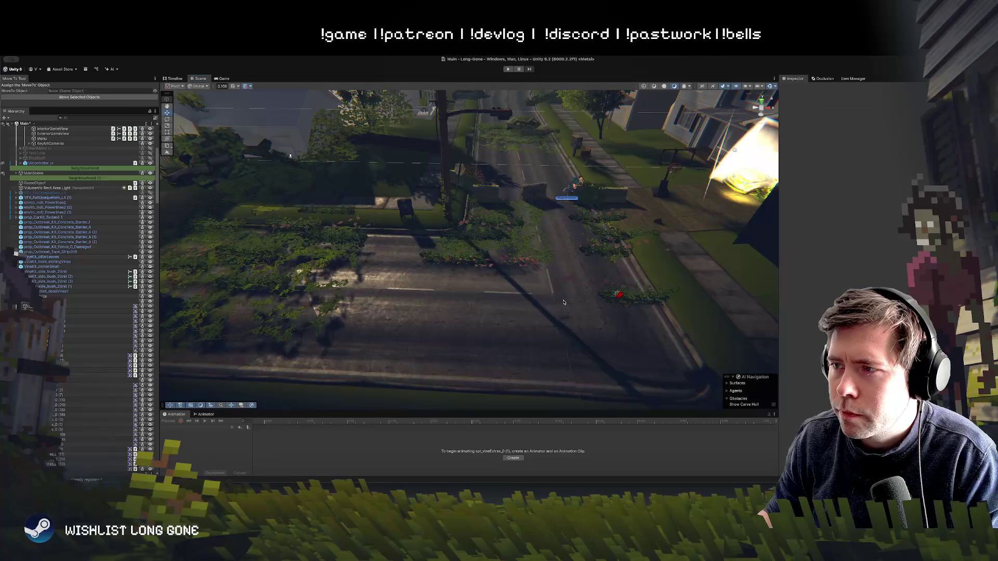
{"action": "scroll", "coordinate": [563, 302], "scroll_direction": "up", "scroll_amount": 5}
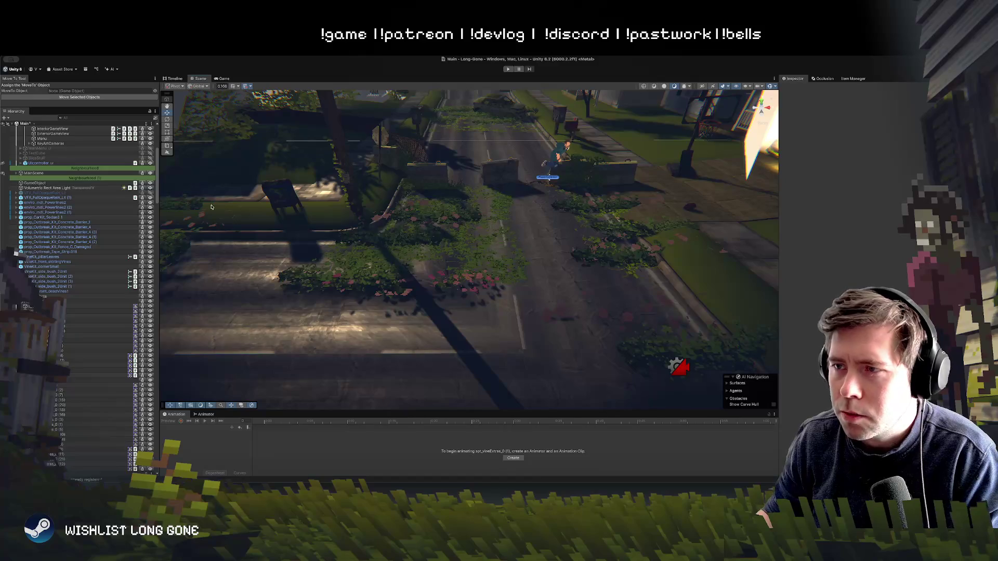
{"action": "left_click_drag", "start_coordinate": [483, 245], "coordinate": [469, 274]}
{"action": "left_click", "coordinate": [469, 274]}
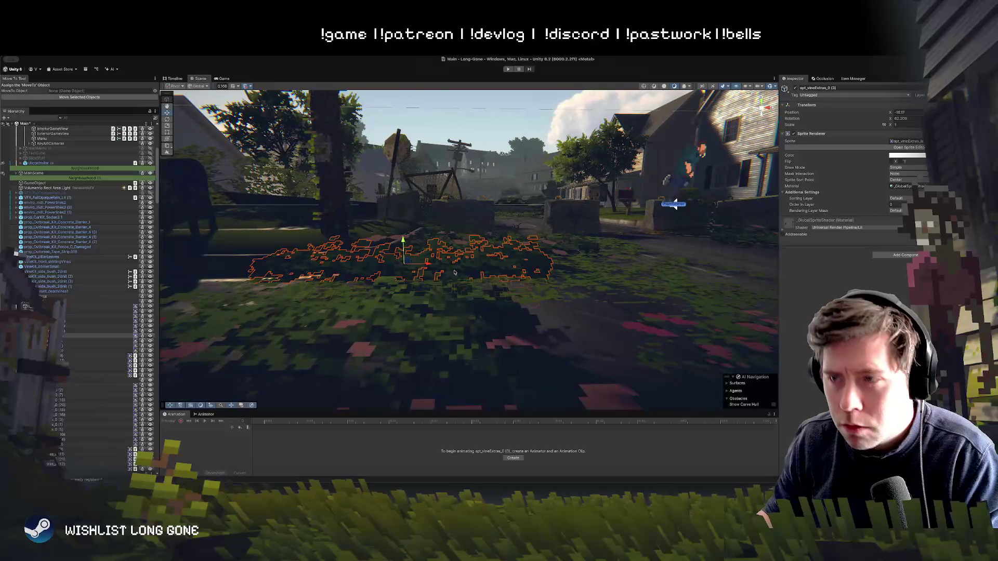
Duplicate the selected vine, frame it, and rotate the patch slightly.
{"action": "key", "text": "ctrl+d"}
{"action": "mouse_move", "coordinate": [405, 263]}
{"action": "left_mouse_down"}
{"action": "mouse_move", "coordinate": [385, 249]}
{"action": "mouse_move", "coordinate": [311, 298]}
{"action": "left_mouse_up"}
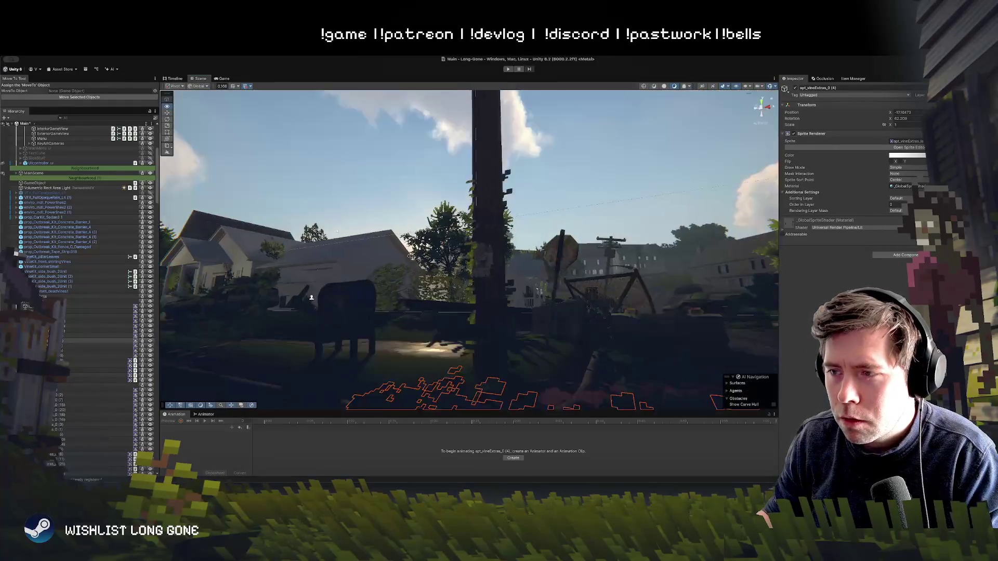
{"action": "key", "text": "f"}
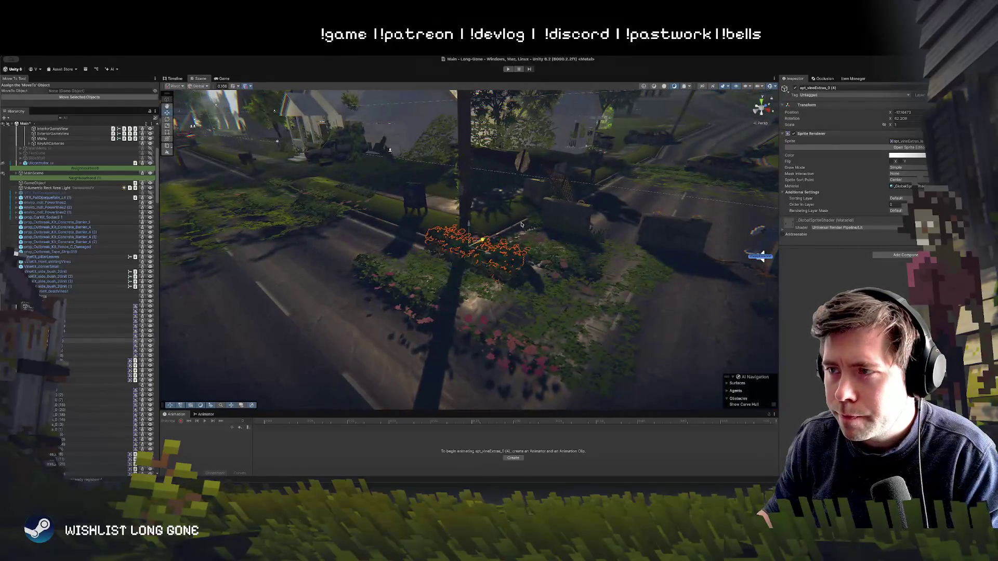
{"action": "key", "text": "e"}
{"action": "left_click_drag", "start_coordinate": [534, 217], "coordinate": [501, 233]}
{"action": "key", "text": "w"}
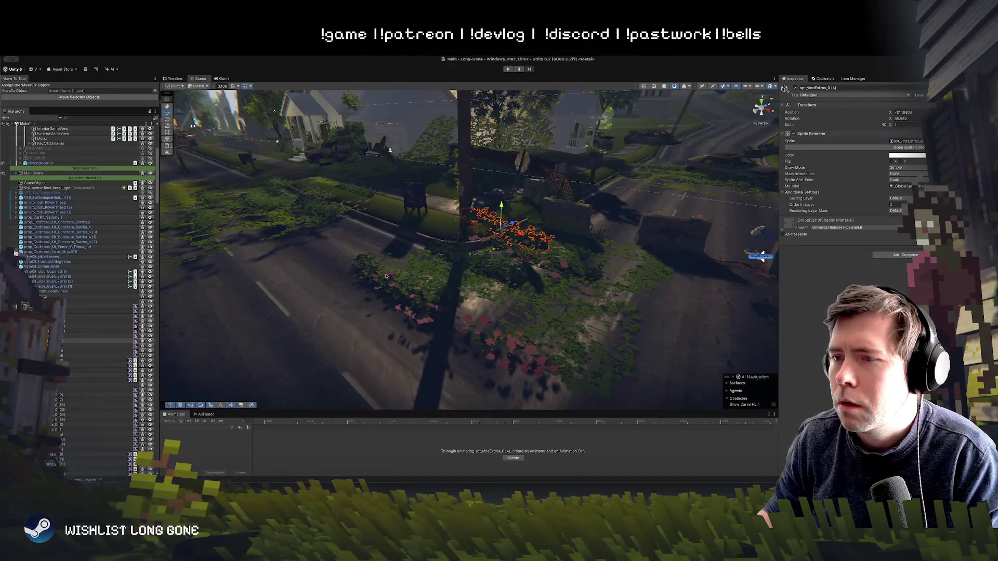
Rotate the other vine patch to a new angle and move the overlapping patch up-left.
{"action": "left_click", "coordinate": [403, 283]}
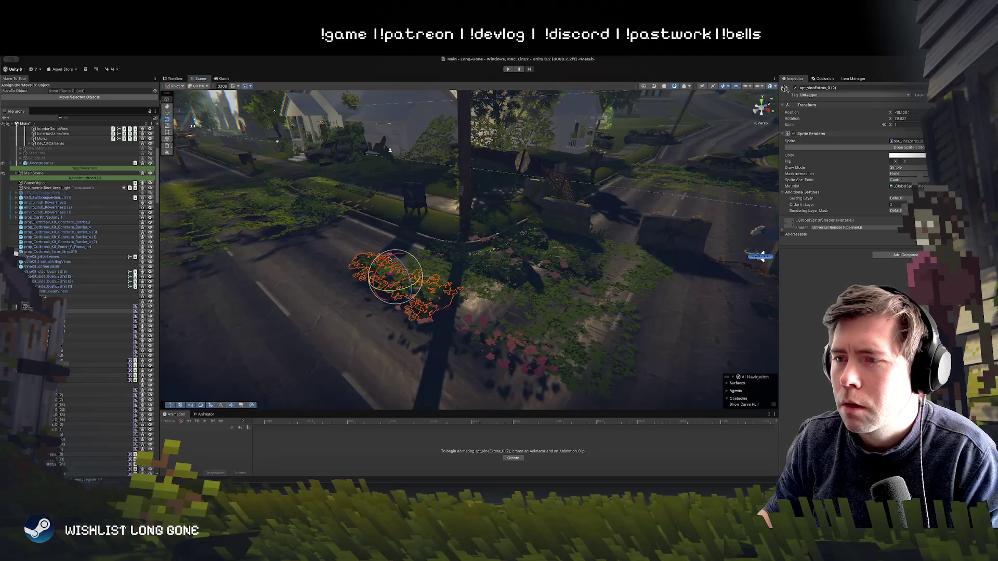
{"action": "mouse_move", "coordinate": [389, 260]}
{"action": "left_mouse_down"}
{"action": "mouse_move", "coordinate": [380, 261]}
{"action": "mouse_move", "coordinate": [393, 258]}
{"action": "left_mouse_up"}
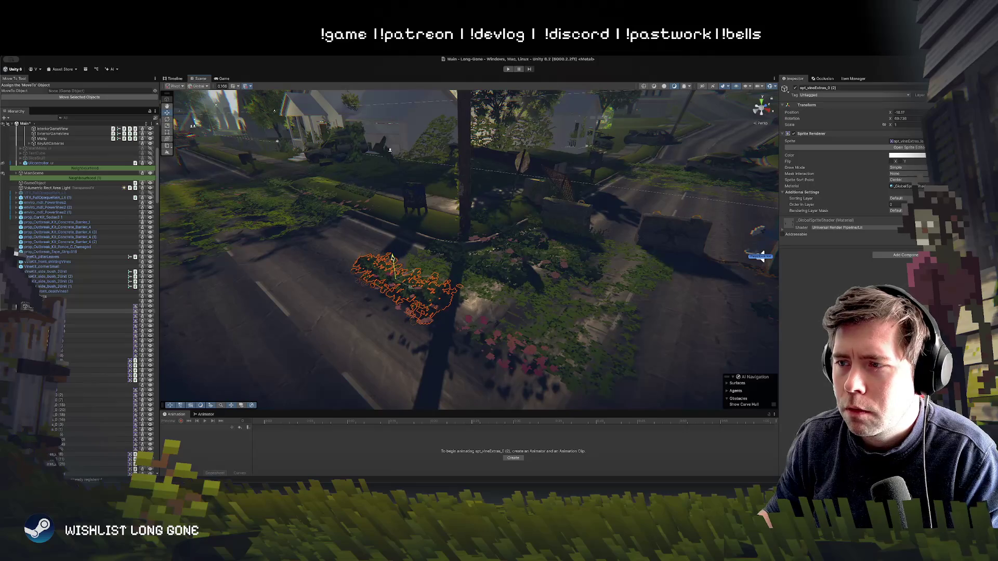
{"action": "left_click", "coordinate": [575, 340]}
{"action": "left_click", "coordinate": [575, 321]}
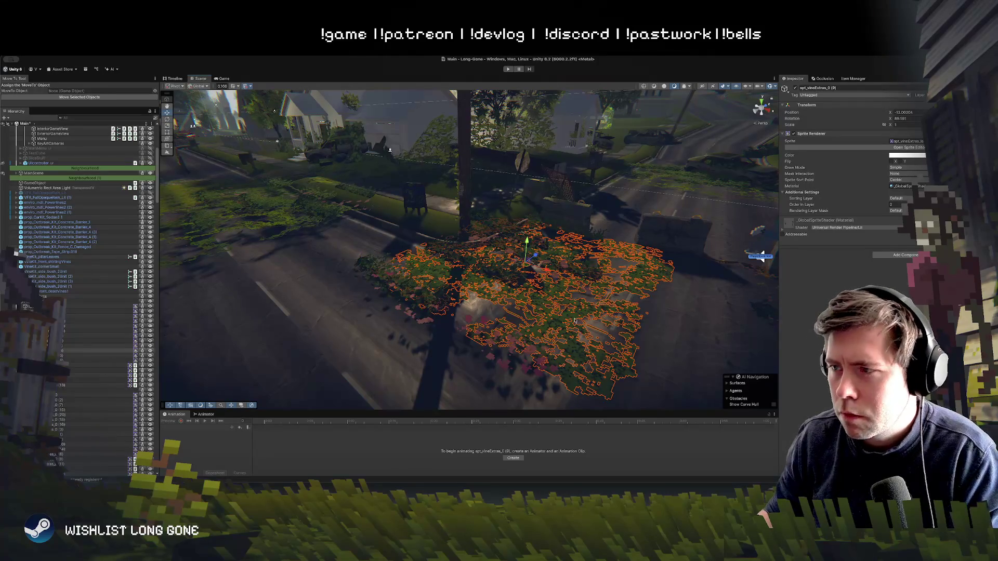
{"action": "mouse_move", "coordinate": [526, 264]}
{"action": "left_mouse_down"}
{"action": "mouse_move", "coordinate": [501, 228]}
{"action": "mouse_move", "coordinate": [473, 230]}
{"action": "mouse_move", "coordinate": [499, 251]}
{"action": "left_mouse_up"}
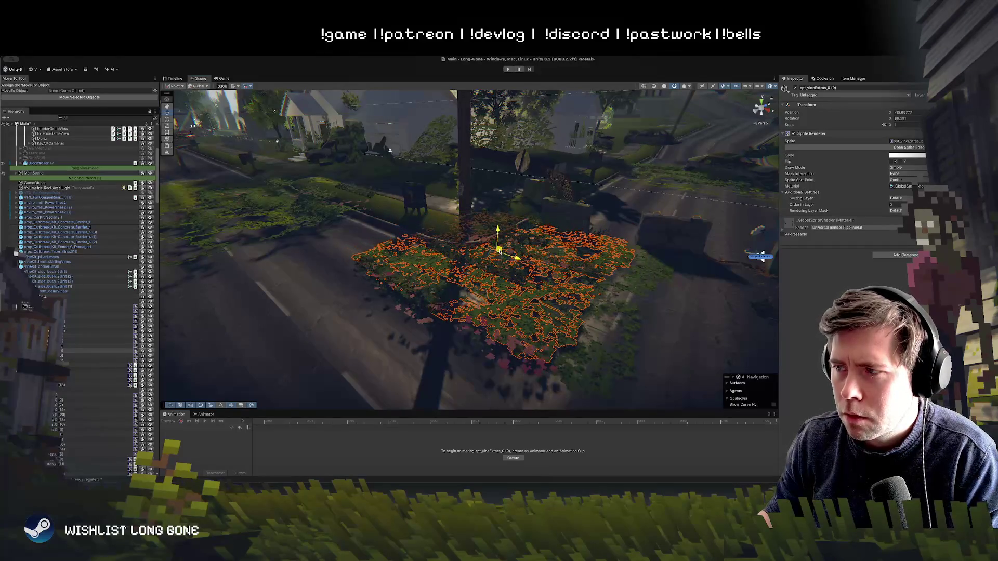
{"action": "left_click", "coordinate": [606, 279]}
{"action": "mouse_move", "coordinate": [606, 279]}
{"action": "left_mouse_down"}
{"action": "mouse_move", "coordinate": [626, 293]}
{"action": "mouse_move", "coordinate": [634, 264]}
{"action": "mouse_move", "coordinate": [585, 245]}
{"action": "mouse_move", "coordinate": [486, 373]}
{"action": "left_mouse_up"}
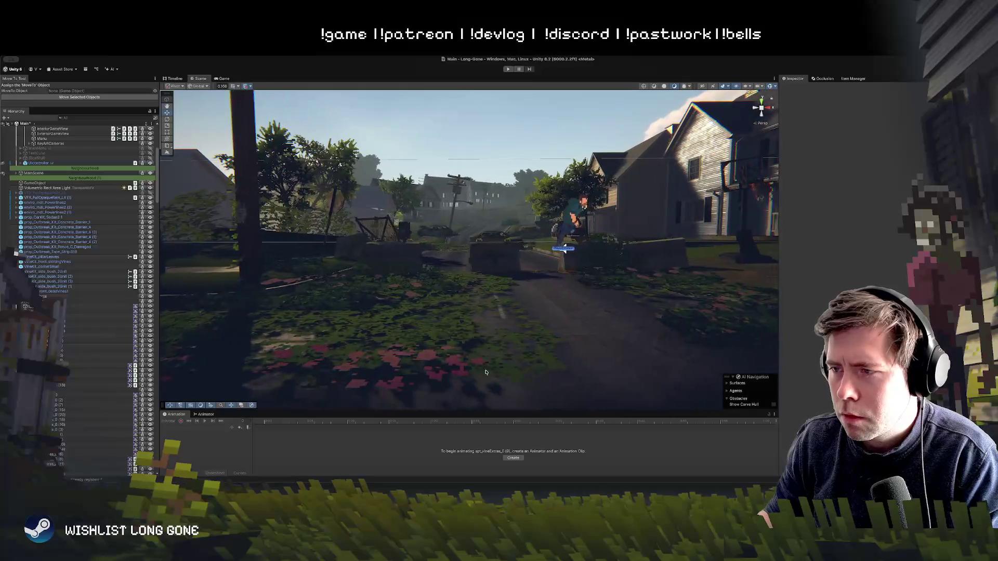
Change the verge vine patch's sprite to the 'thick' vine sprite.
{"action": "left_click", "coordinate": [468, 335]}
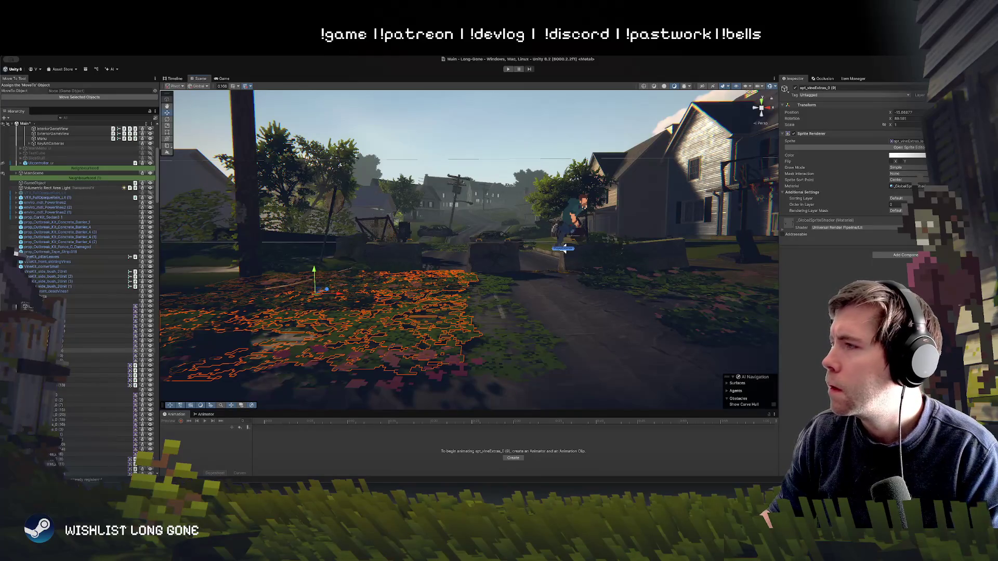
{"action": "left_click", "coordinate": [923, 141]}
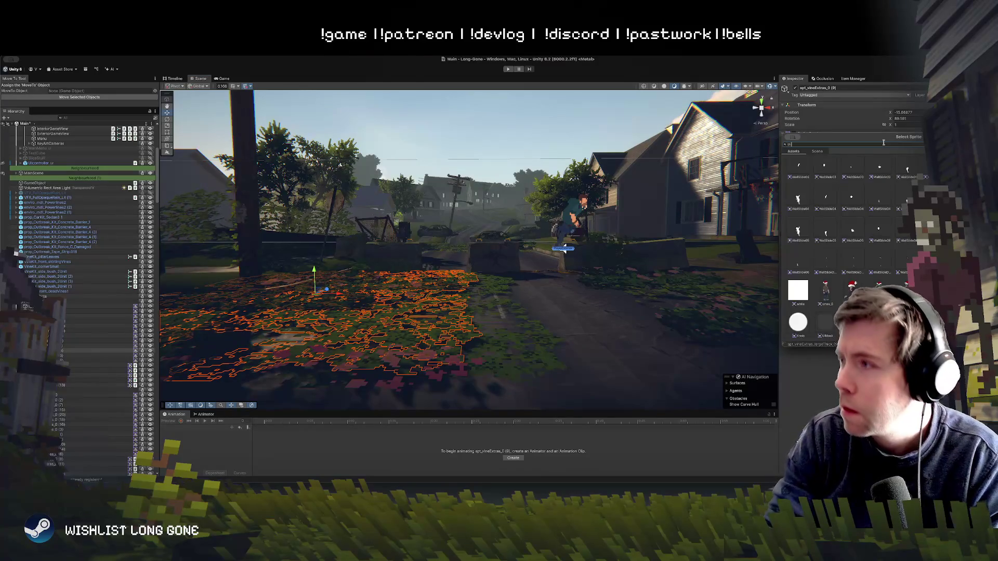
{"action": "type", "text": "thick"}
{"action": "double_click", "coordinate": [818, 177]}
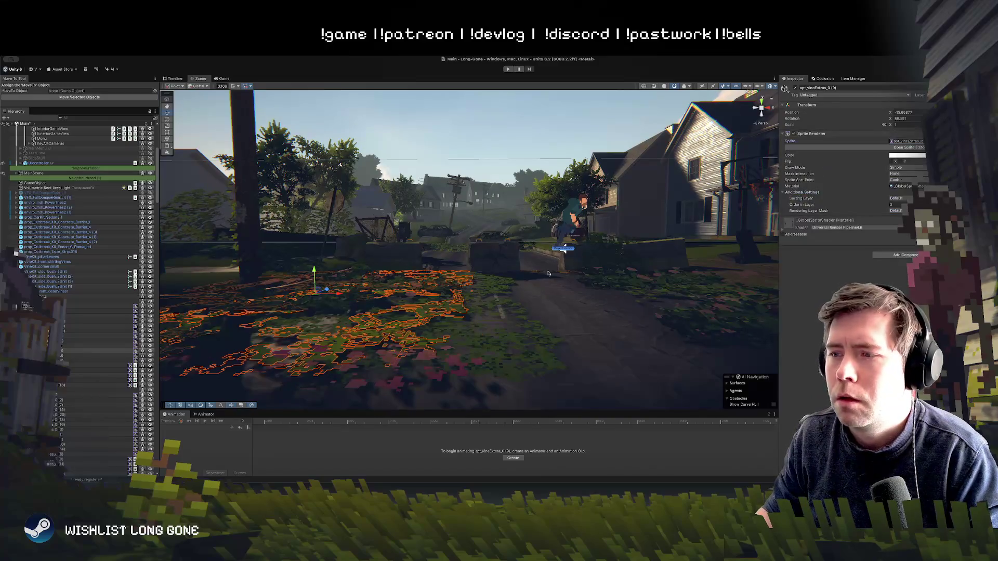
Slide the large vine patch left and move an overlapping vine to the road's right side.
{"action": "left_click_drag", "start_coordinate": [508, 164], "coordinate": [450, 249]}
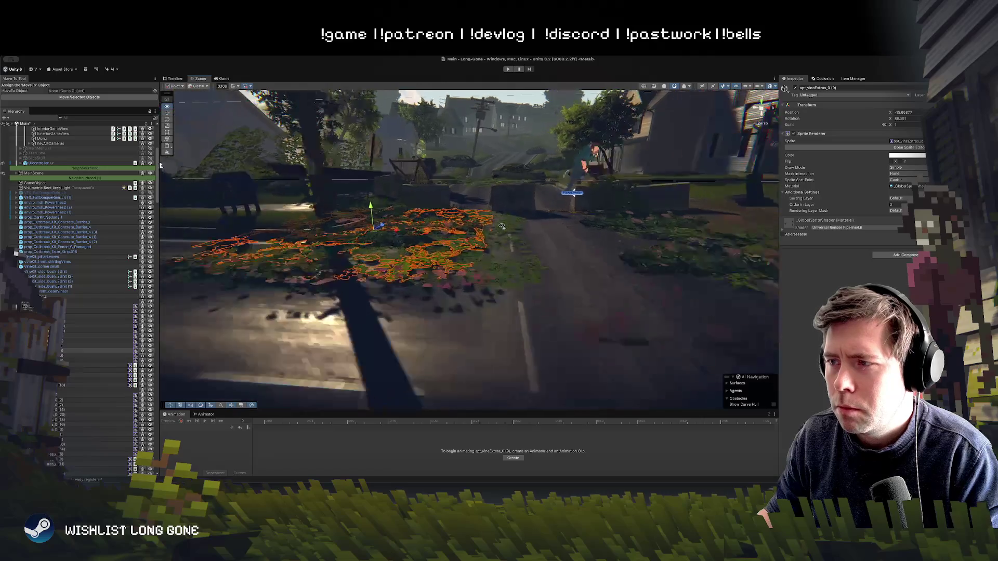
{"action": "left_click", "coordinate": [502, 252]}
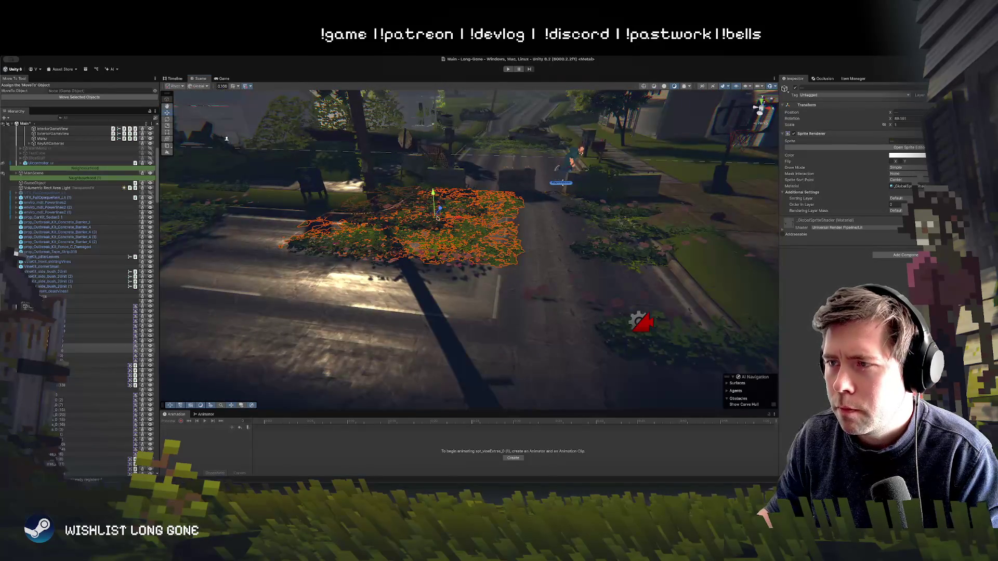
{"action": "mouse_move", "coordinate": [458, 219]}
{"action": "left_mouse_down"}
{"action": "mouse_move", "coordinate": [430, 210]}
{"action": "mouse_move", "coordinate": [410, 222]}
{"action": "left_mouse_up"}
{"action": "left_click", "coordinate": [473, 213]}
{"action": "left_click", "coordinate": [428, 224]}
{"action": "left_click", "coordinate": [450, 235]}
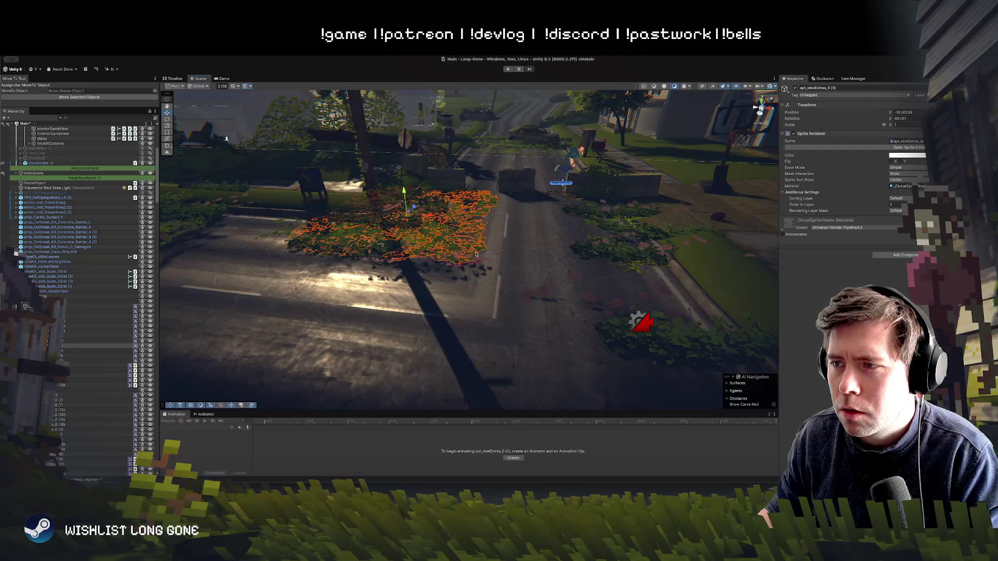
{"action": "left_click", "coordinate": [437, 222]}
{"action": "left_click_drag", "start_coordinate": [431, 217], "coordinate": [661, 244]}
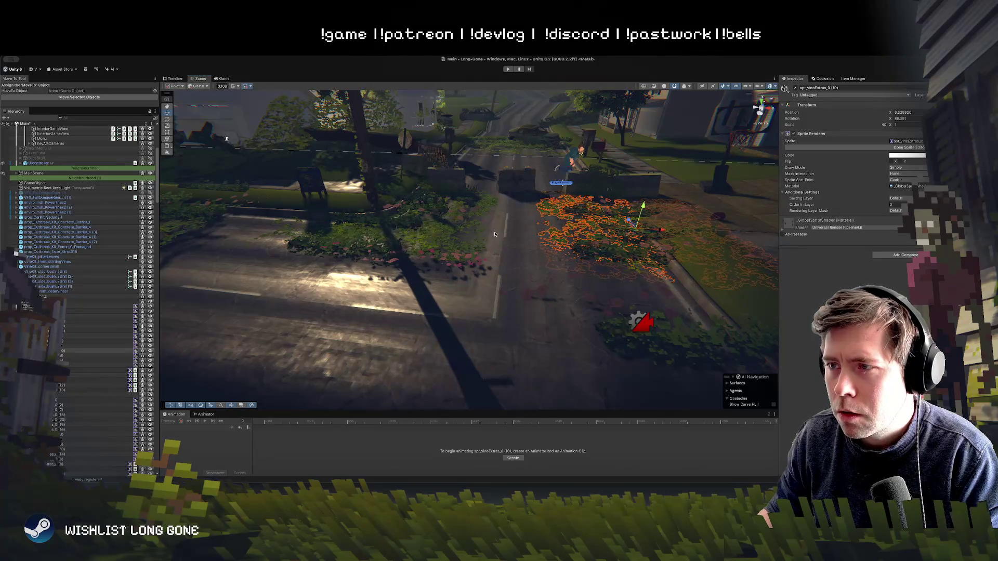
Nudge the right-verge vine patch vertically and rotate it slightly.
{"action": "left_click", "coordinate": [415, 240]}
{"action": "left_click", "coordinate": [415, 241]}
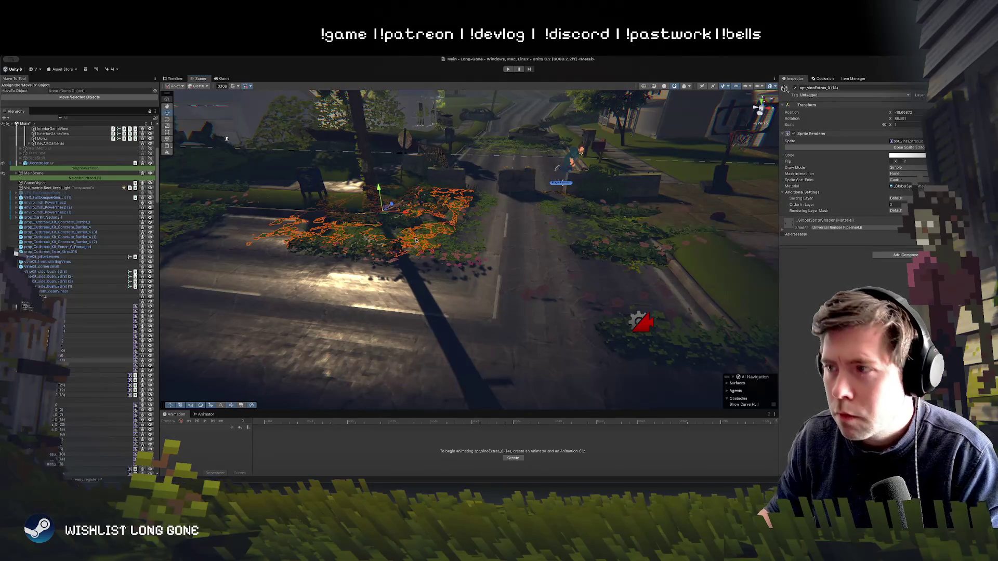
{"action": "key", "text": "ctrl+z"}
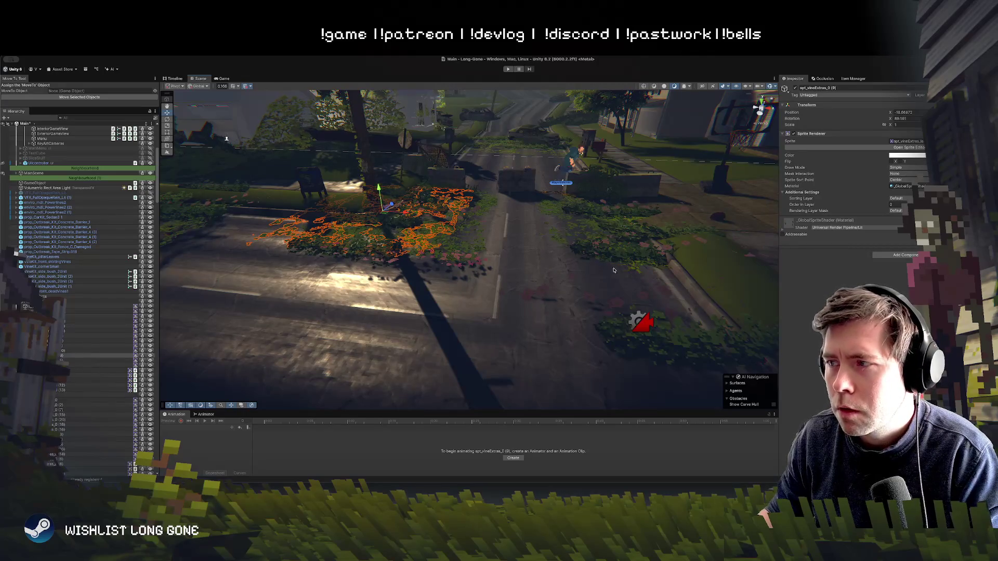
{"action": "left_click", "coordinate": [634, 269]}
{"action": "left_click_drag", "start_coordinate": [690, 212], "coordinate": [689, 208]}
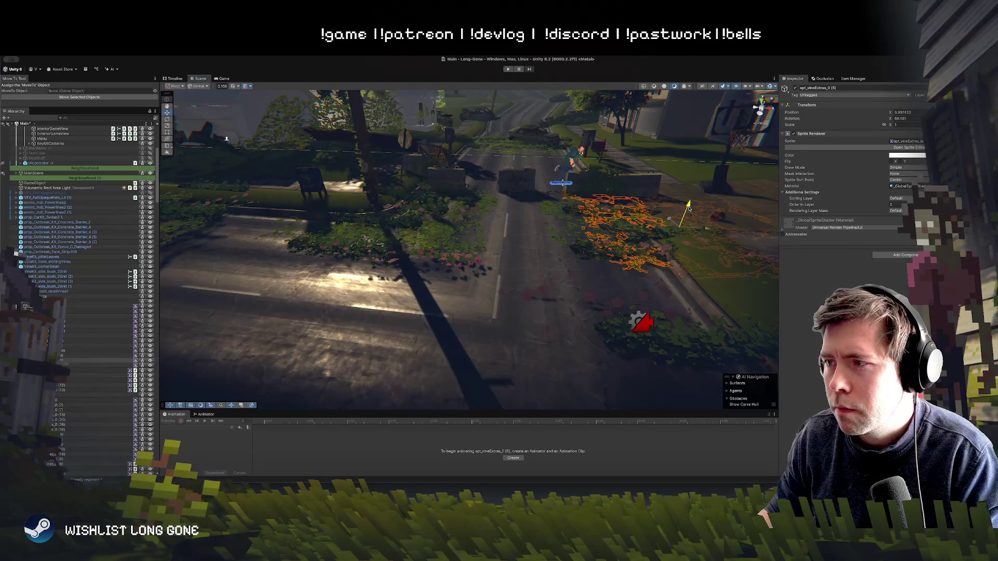
{"action": "key", "text": "e"}
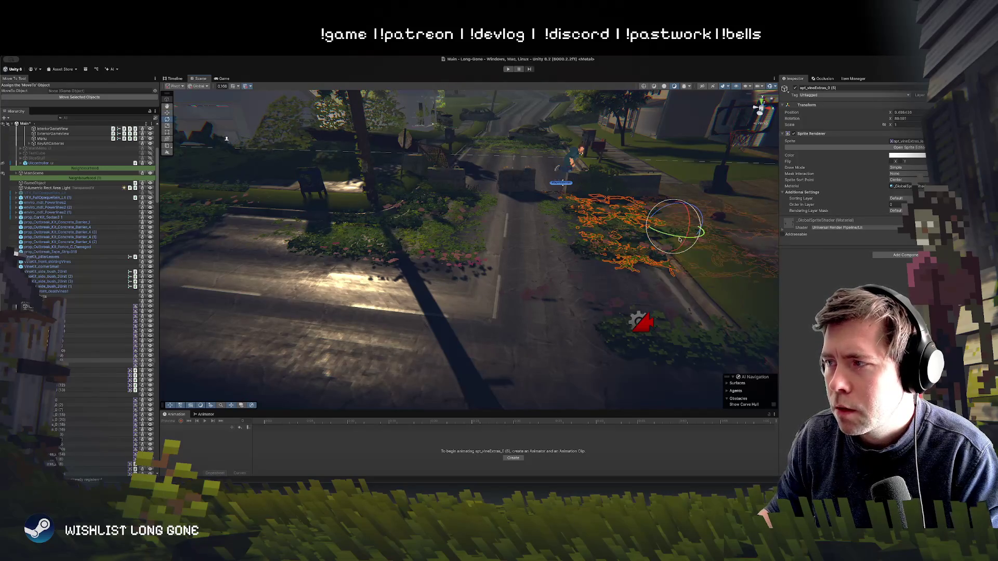
{"action": "left_click_drag", "start_coordinate": [679, 240], "coordinate": [562, 245]}
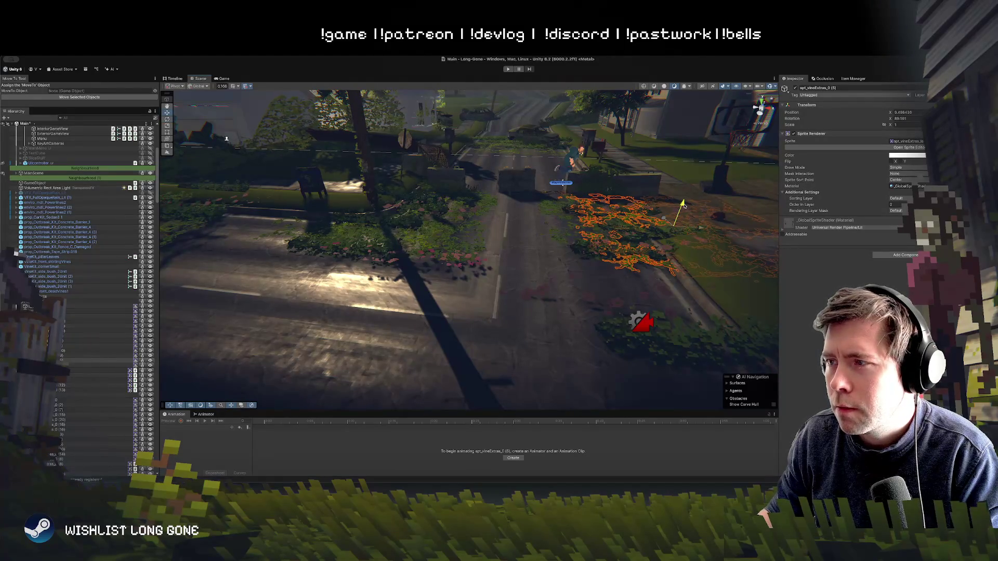
{"action": "left_click_drag", "start_coordinate": [676, 252], "coordinate": [460, 155]}
{"action": "left_click", "coordinate": [432, 123]}
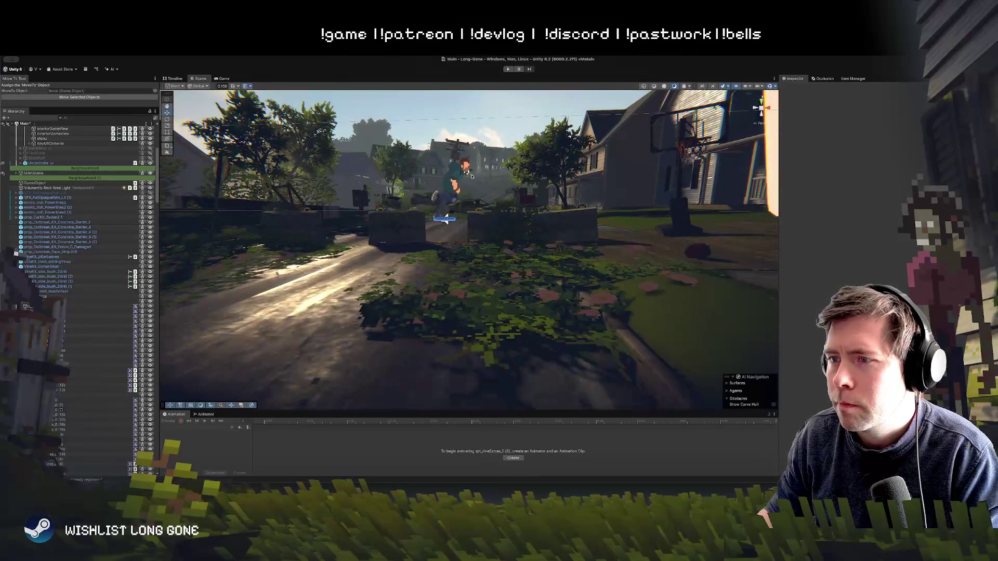
{"action": "mouse_move", "coordinate": [432, 123]}
{"action": "left_mouse_down"}
{"action": "mouse_move", "coordinate": [499, 240]}
{"action": "mouse_move", "coordinate": [496, 232]}
{"action": "mouse_move", "coordinate": [465, 339]}
{"action": "mouse_move", "coordinate": [457, 334]}
{"action": "mouse_move", "coordinate": [491, 361]}
{"action": "left_mouse_up"}
{"action": "left_click", "coordinate": [446, 334]}
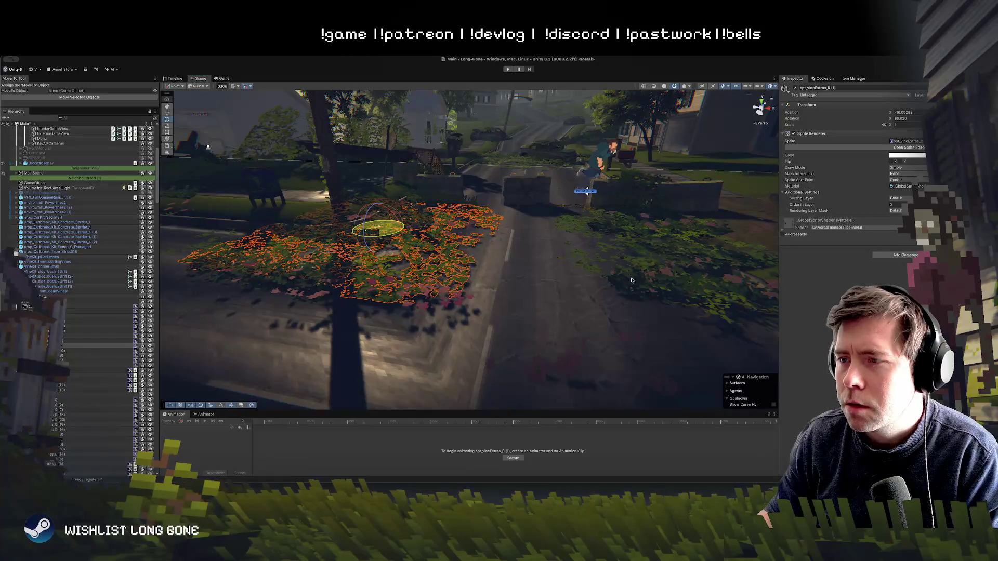
Shift two verge vine sprites and the pink flower cluster slightly left.
{"action": "mouse_move", "coordinate": [602, 297]}
{"action": "left_mouse_down"}
{"action": "mouse_move", "coordinate": [495, 219]}
{"action": "mouse_move", "coordinate": [509, 194]}
{"action": "mouse_move", "coordinate": [504, 211]}
{"action": "mouse_move", "coordinate": [435, 272]}
{"action": "left_mouse_up"}
{"action": "left_click", "coordinate": [446, 271]}
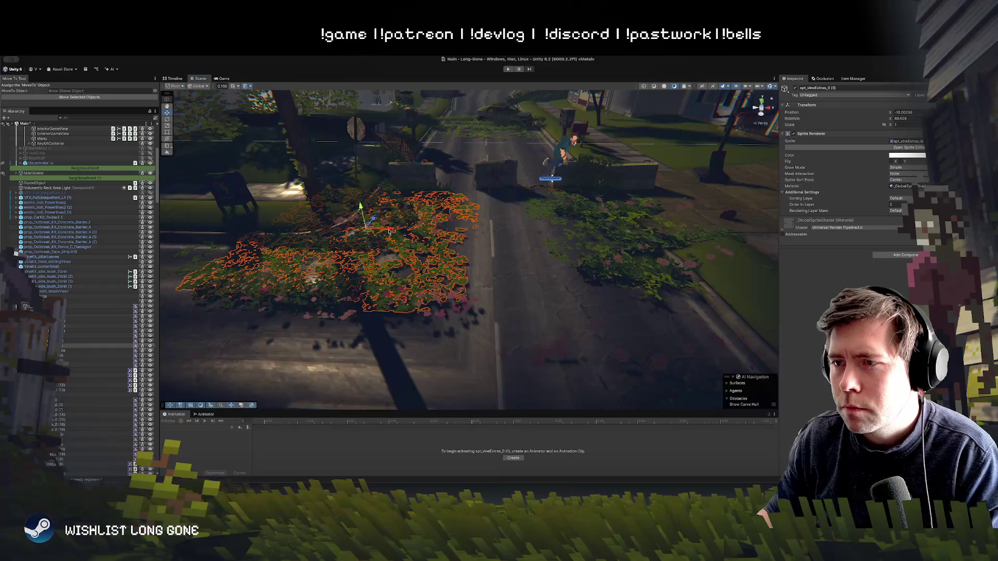
{"action": "left_click_drag", "start_coordinate": [389, 232], "coordinate": [348, 230]}
{"action": "left_click", "coordinate": [404, 248]}
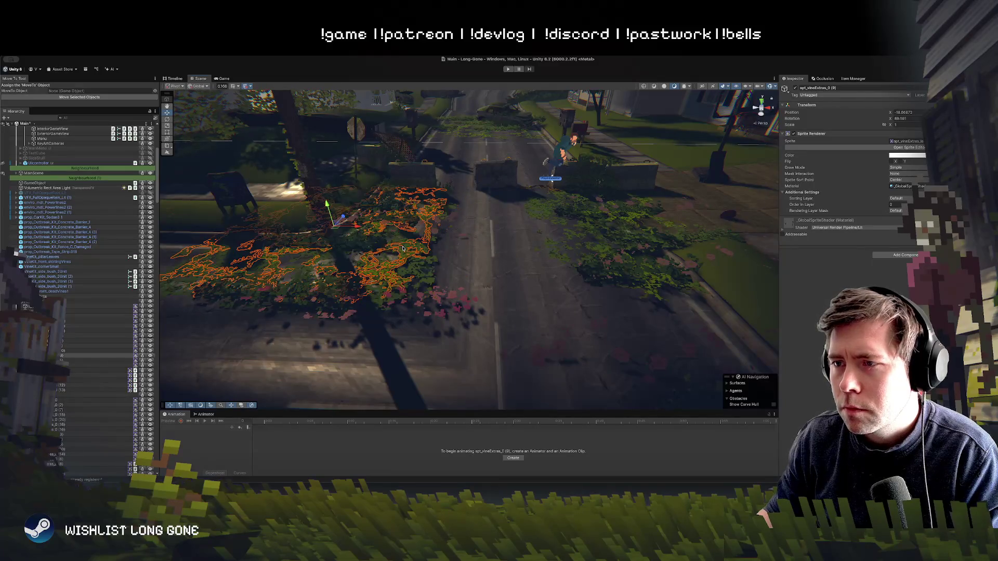
{"action": "left_click_drag", "start_coordinate": [335, 225], "coordinate": [329, 225]}
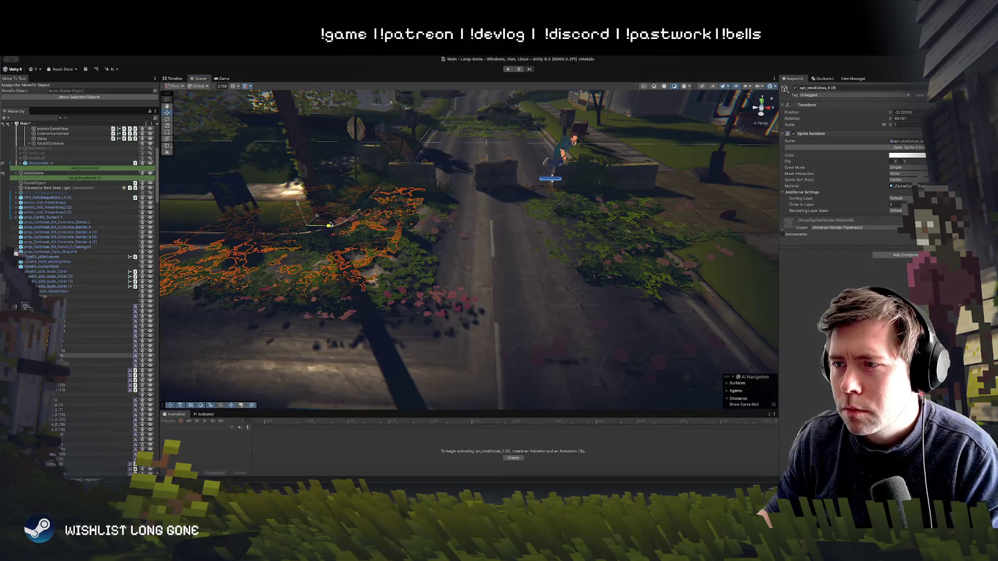
{"action": "left_click", "coordinate": [448, 296]}
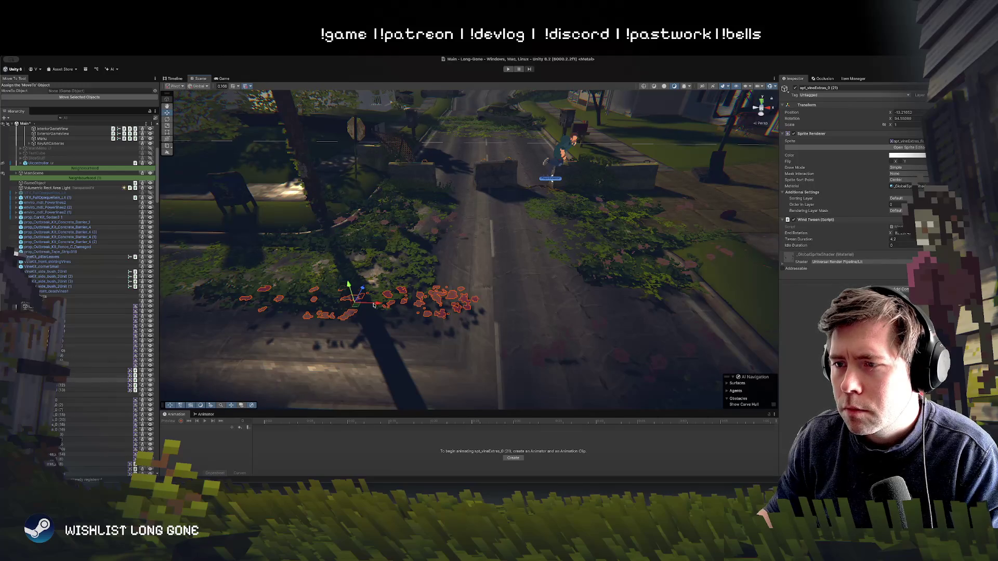
{"action": "left_click_drag", "start_coordinate": [374, 305], "coordinate": [300, 297]}
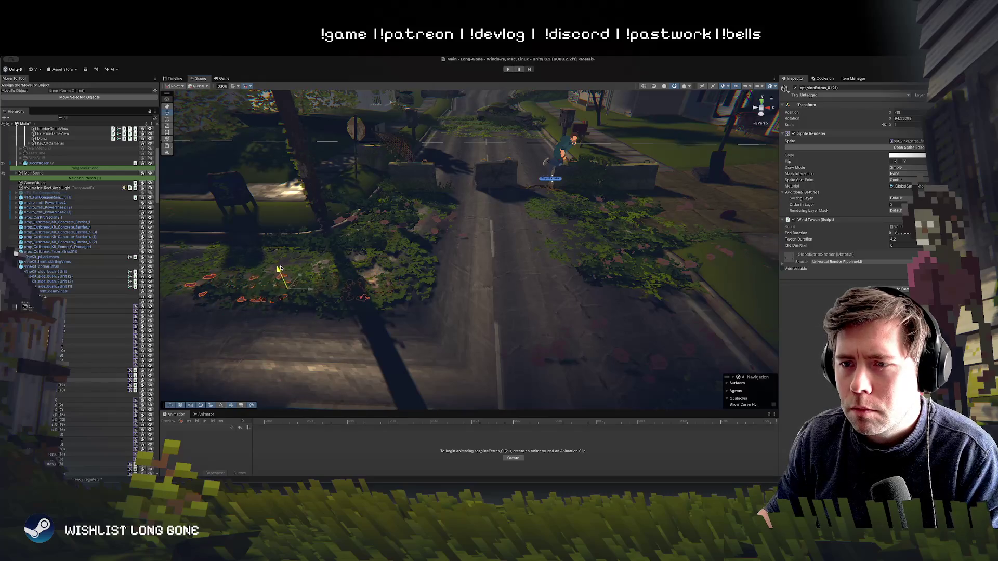
Delete the flower cluster on the road, then the vine sprite beside the street.
{"action": "left_click", "coordinate": [558, 352]}
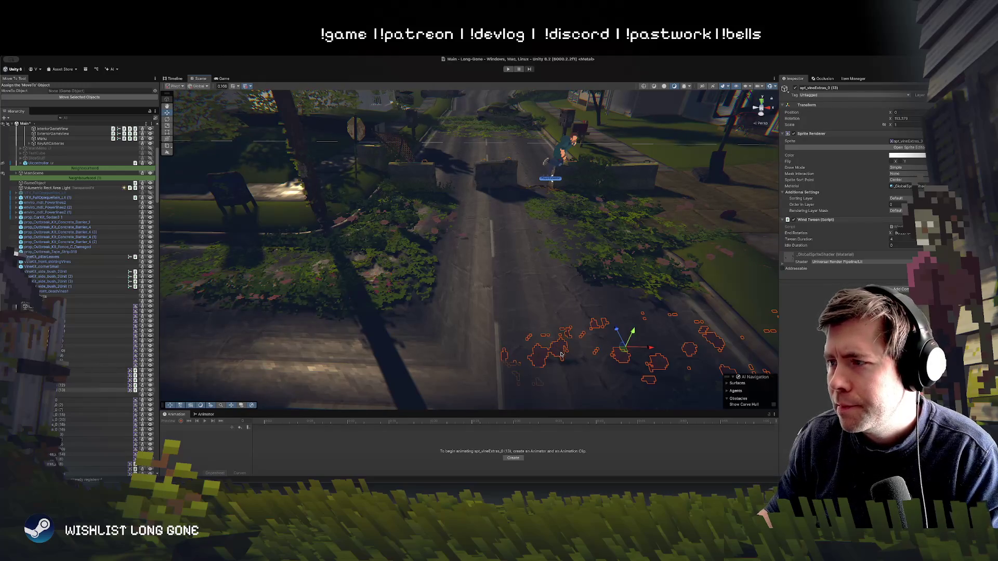
{"action": "key", "text": "Delete"}
{"action": "mouse_move", "coordinate": [678, 351]}
{"action": "left_mouse_down"}
{"action": "mouse_move", "coordinate": [651, 298]}
{"action": "mouse_move", "coordinate": [523, 281]}
{"action": "left_mouse_up"}
{"action": "left_click", "coordinate": [523, 280]}
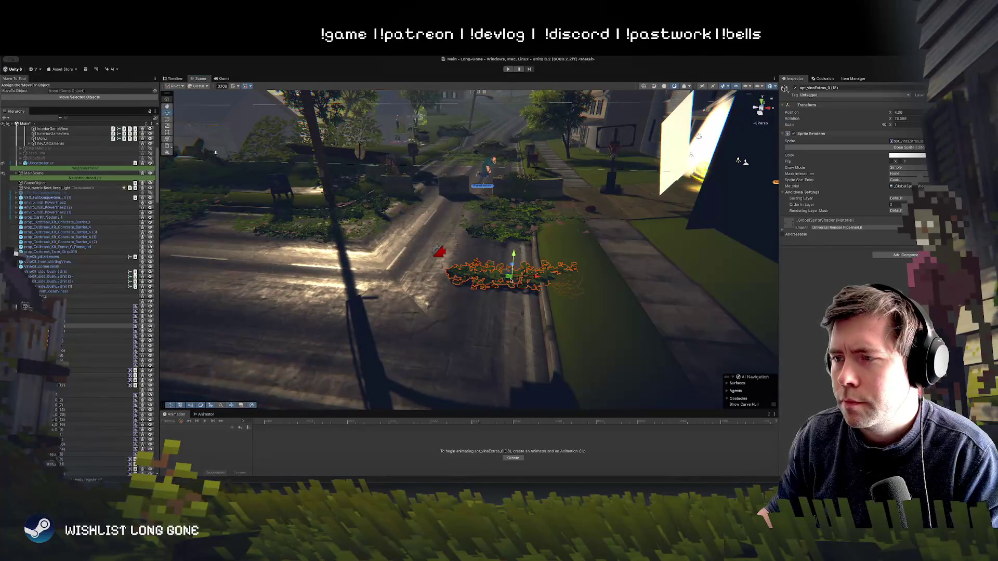
{"action": "mouse_move", "coordinate": [553, 250]}
{"action": "left_mouse_down"}
{"action": "mouse_move", "coordinate": [467, 242]}
{"action": "mouse_move", "coordinate": [465, 252]}
{"action": "mouse_move", "coordinate": [468, 240]}
{"action": "mouse_move", "coordinate": [451, 280]}
{"action": "mouse_move", "coordinate": [453, 270]}
{"action": "mouse_move", "coordinate": [525, 329]}
{"action": "left_mouse_up"}
{"action": "key", "text": "Delete"}
{"action": "left_click", "coordinate": [433, 260]}
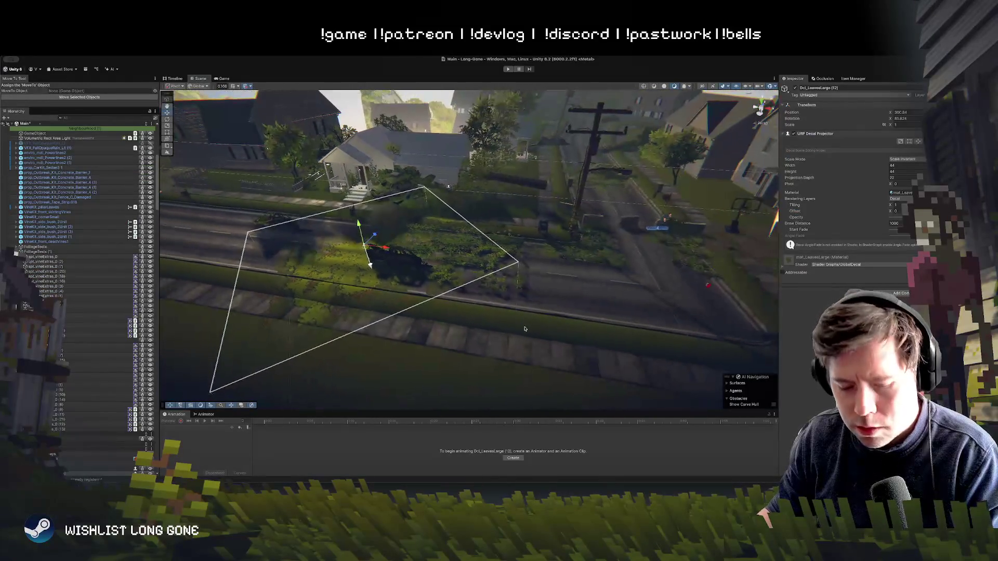
{"action": "left_click", "coordinate": [376, 262]}
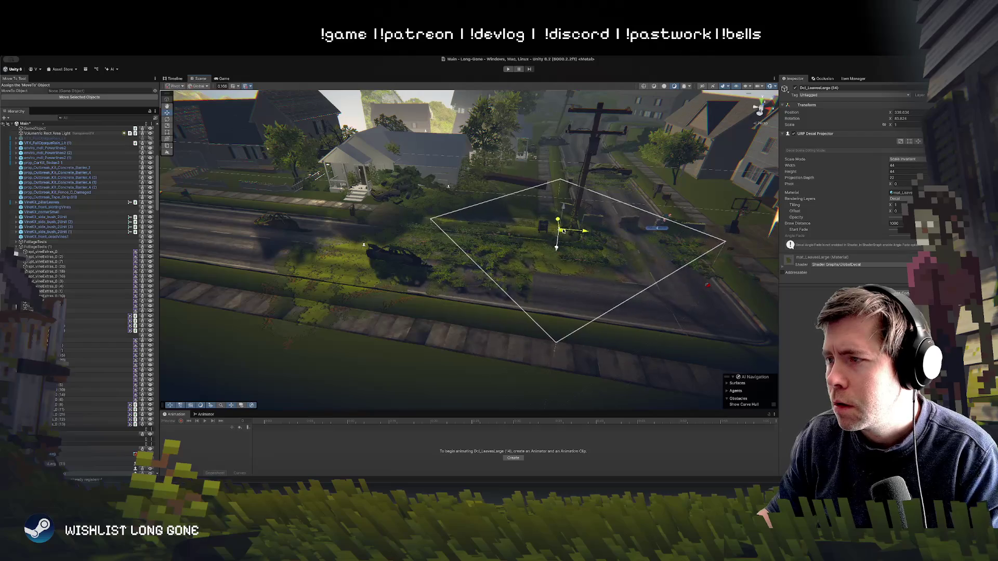
{"action": "mouse_move", "coordinate": [565, 240]}
{"action": "left_mouse_down"}
{"action": "mouse_move", "coordinate": [587, 265]}
{"action": "mouse_move", "coordinate": [525, 225]}
{"action": "mouse_move", "coordinate": [527, 237]}
{"action": "mouse_move", "coordinate": [477, 268]}
{"action": "left_mouse_up"}
{"action": "left_click", "coordinate": [476, 267]}
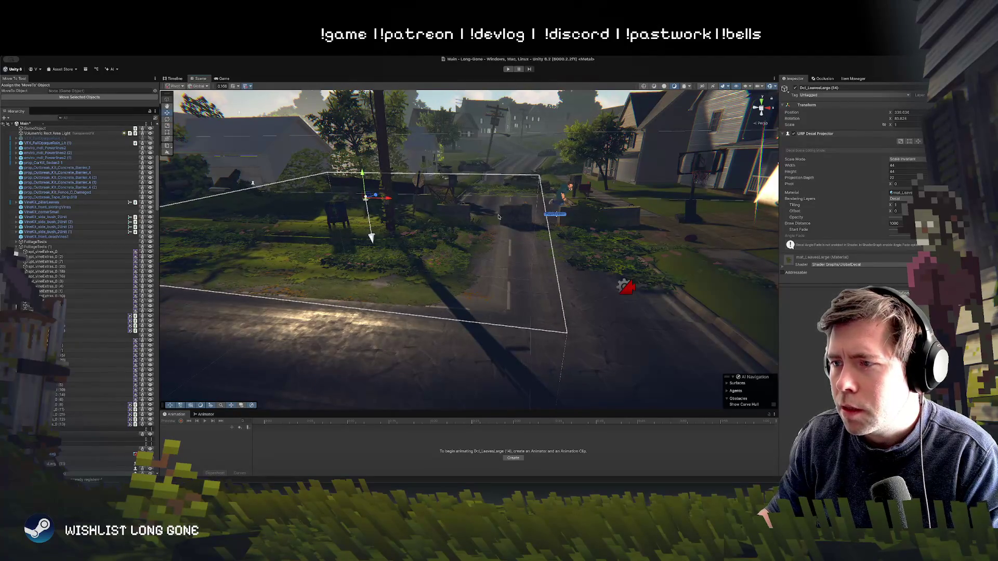
{"action": "mouse_move", "coordinate": [498, 217]}
{"action": "left_mouse_down"}
{"action": "mouse_move", "coordinate": [508, 261]}
{"action": "mouse_move", "coordinate": [513, 244]}
{"action": "left_mouse_up"}
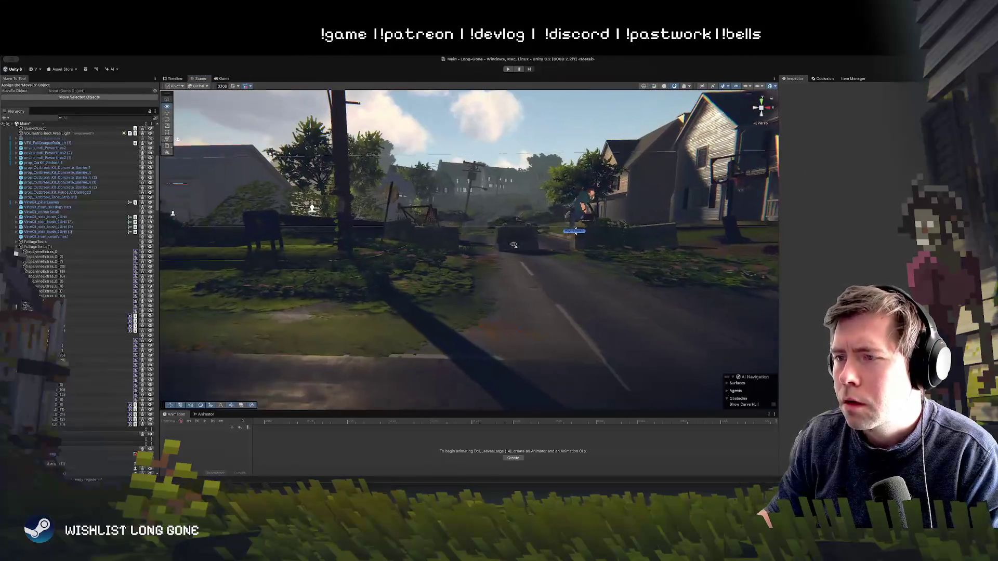
Fly the Scene view down the street onto the road, then enter Play mode.
{"action": "key", "text": "w"}
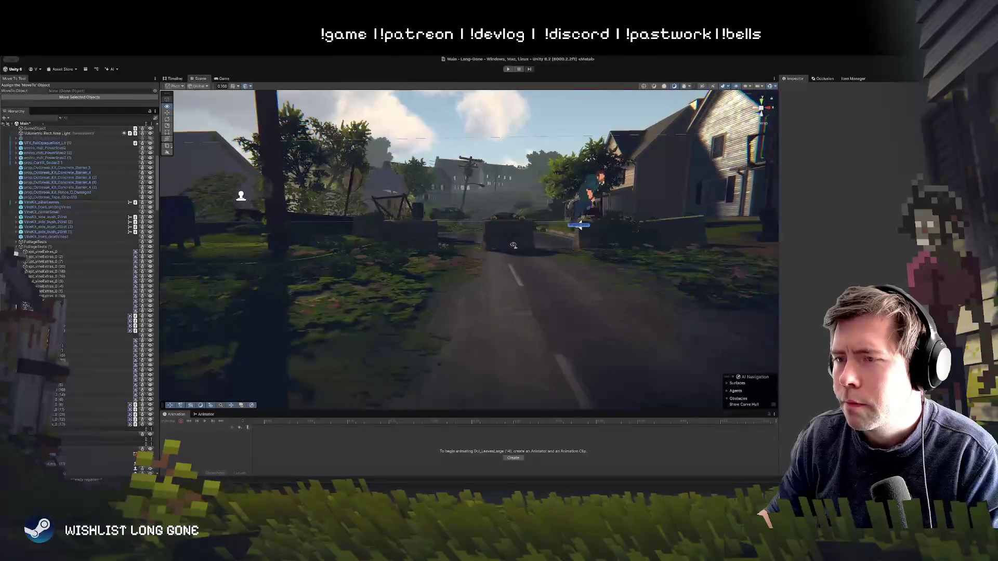
{"action": "key", "text": "a"}
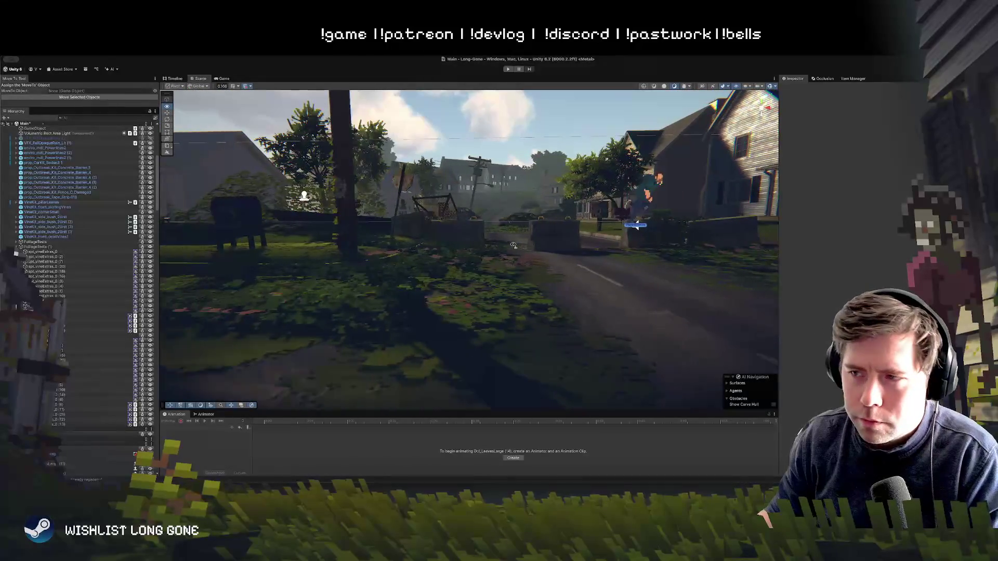
{"action": "key", "text": "d"}
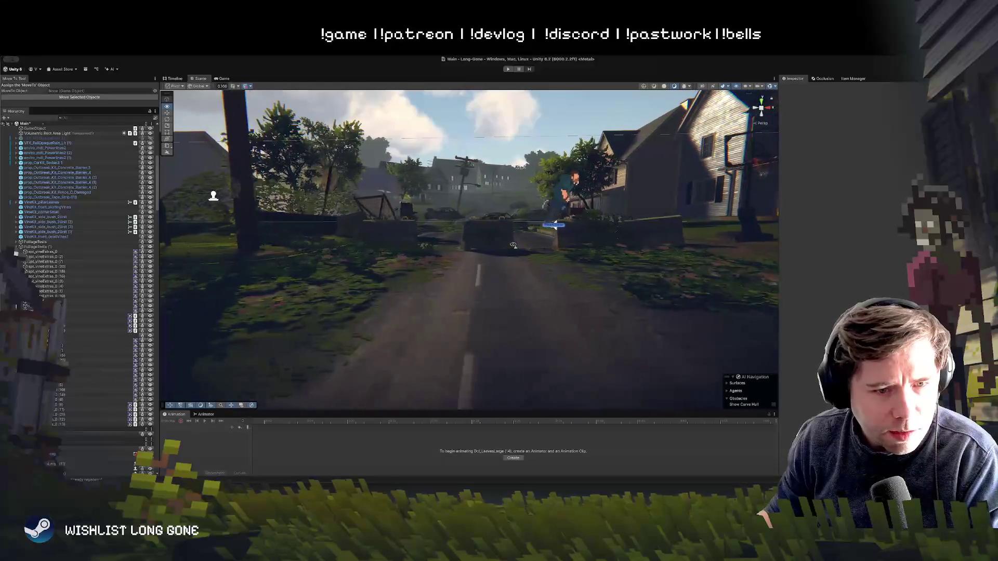
{"action": "key", "text": "a"}
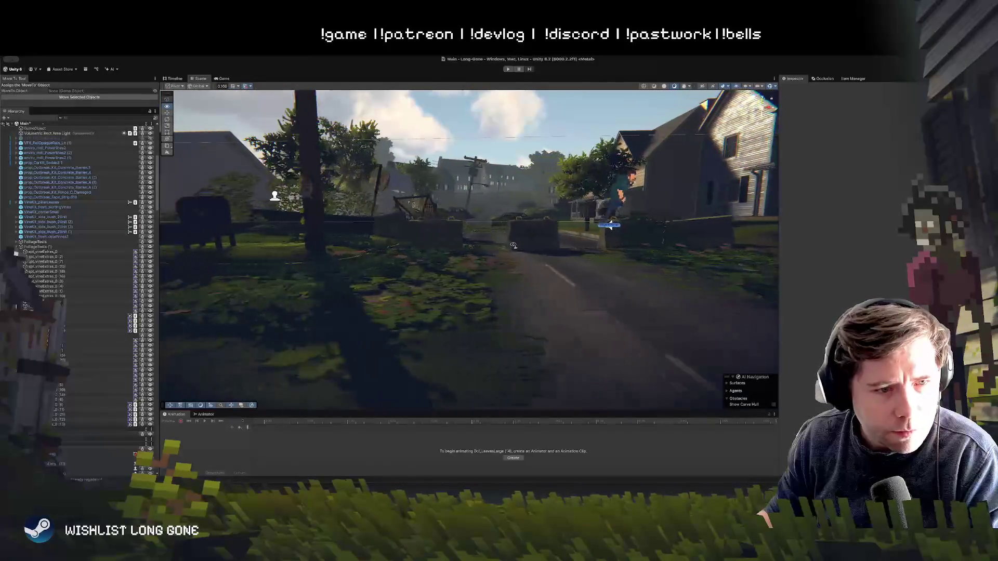
{"action": "key", "text": "a"}
{"action": "key", "text": "a"}
{"action": "key", "text": "d"}
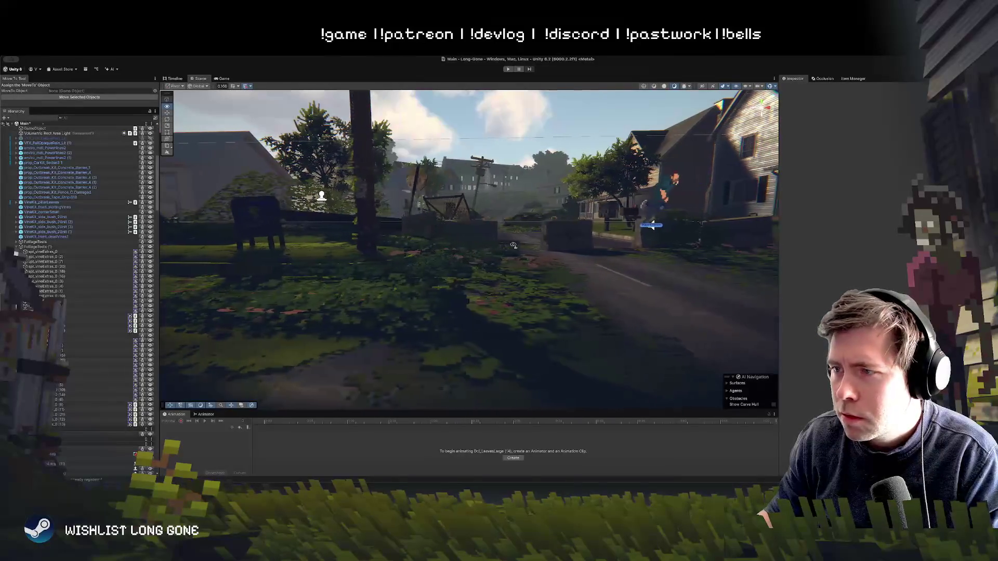
{"action": "left_click", "coordinate": [407, 316]}
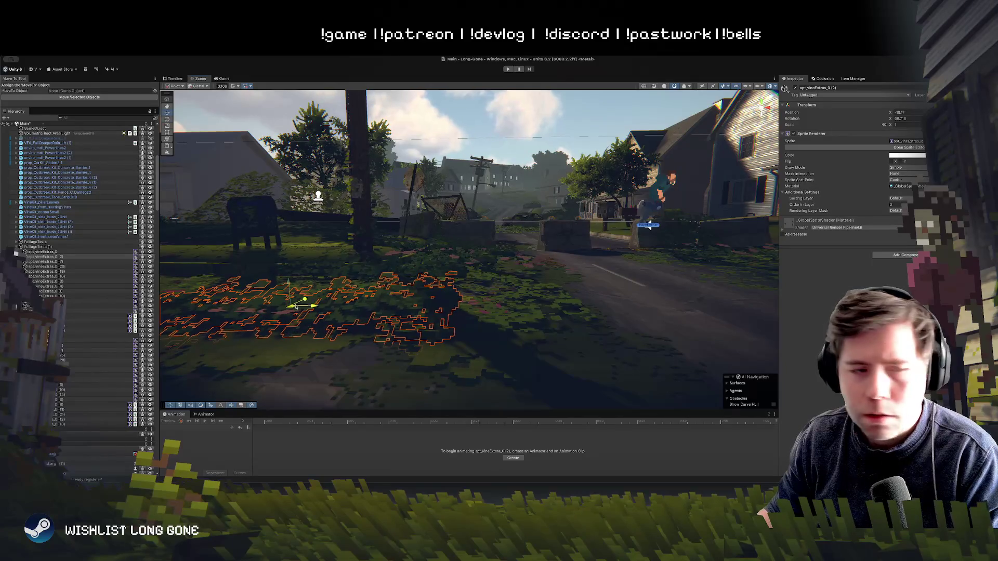
{"action": "key", "text": "a"}
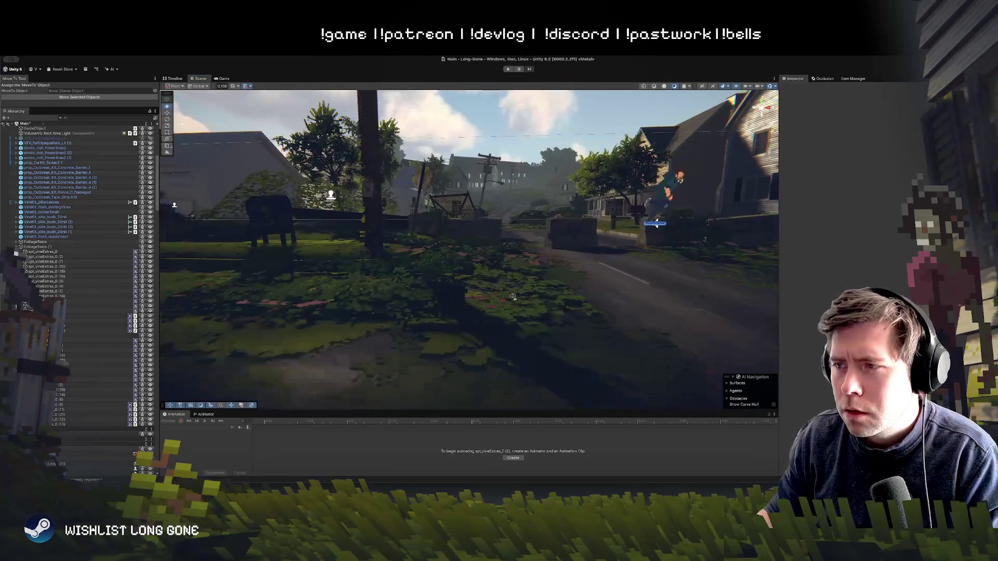
{"action": "key", "text": "d"}
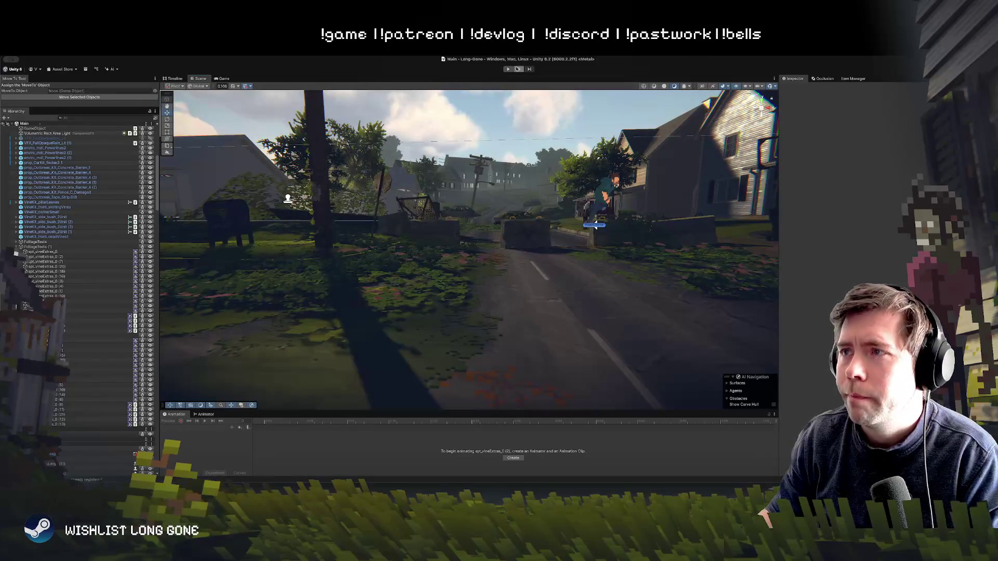
{"action": "left_click", "coordinate": [517, 69]}
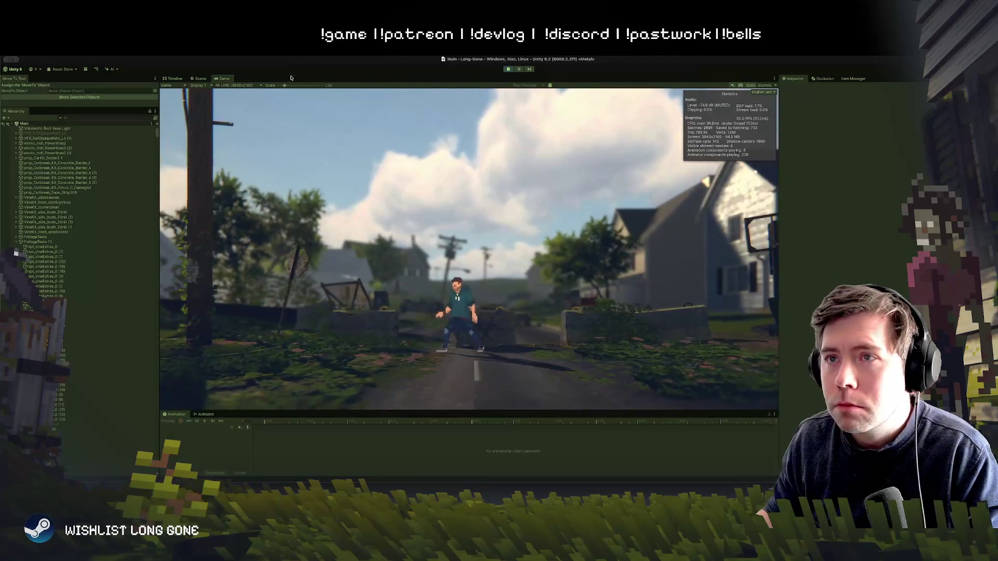
Set the Game view to 1x scale, then delete vine spt_vineExtras_0 (4) from the grass in the Scene view.
{"action": "left_click_drag", "start_coordinate": [285, 85], "coordinate": [278, 86]}
{"action": "key", "text": "a"}
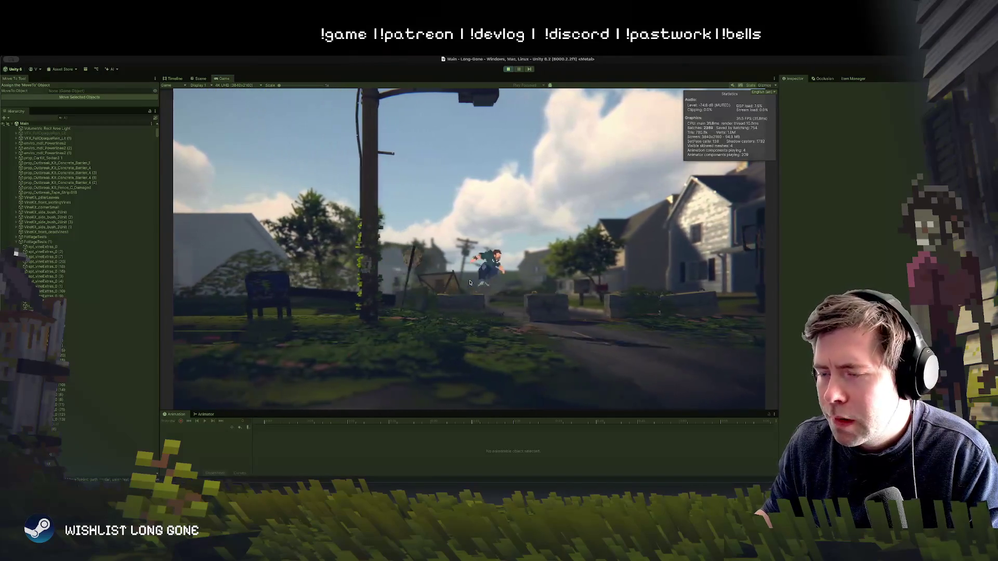
{"action": "left_click", "coordinate": [205, 79]}
{"action": "scroll", "coordinate": [460, 254], "scroll_direction": "up", "scroll_amount": 5}
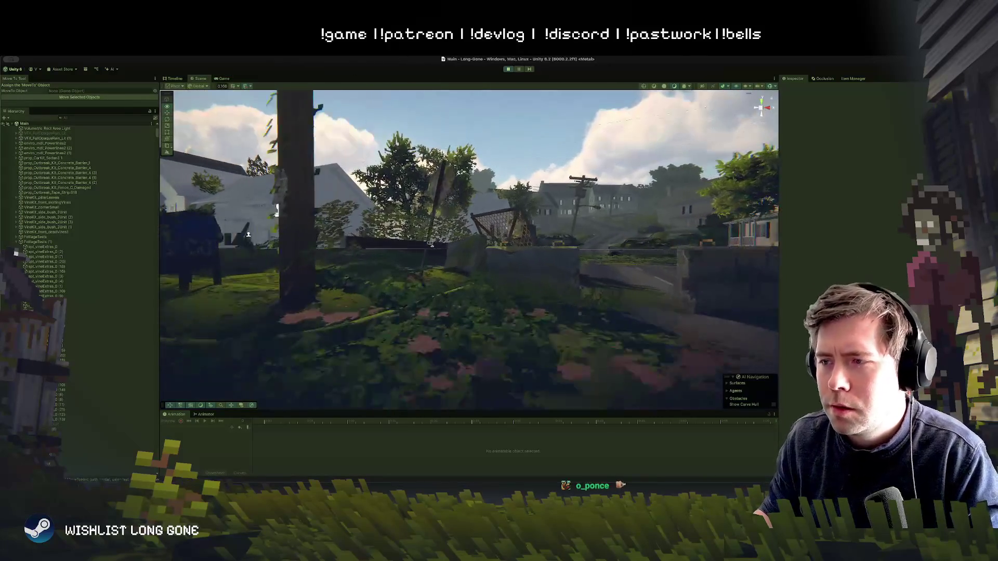
{"action": "left_click", "coordinate": [463, 235]}
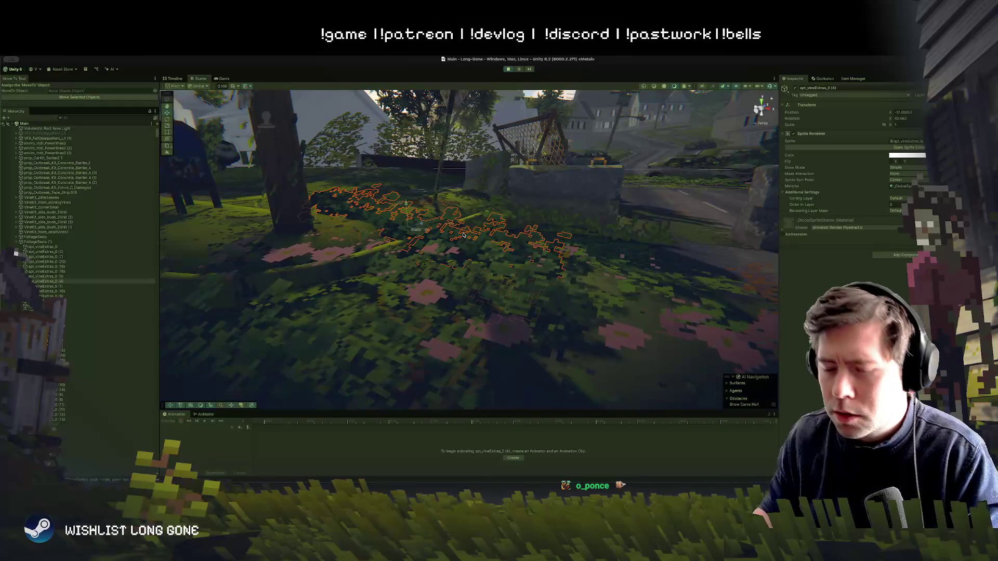
{"action": "key", "text": "Delete"}
{"action": "scroll", "coordinate": [478, 225], "scroll_direction": "down", "scroll_amount": 5}
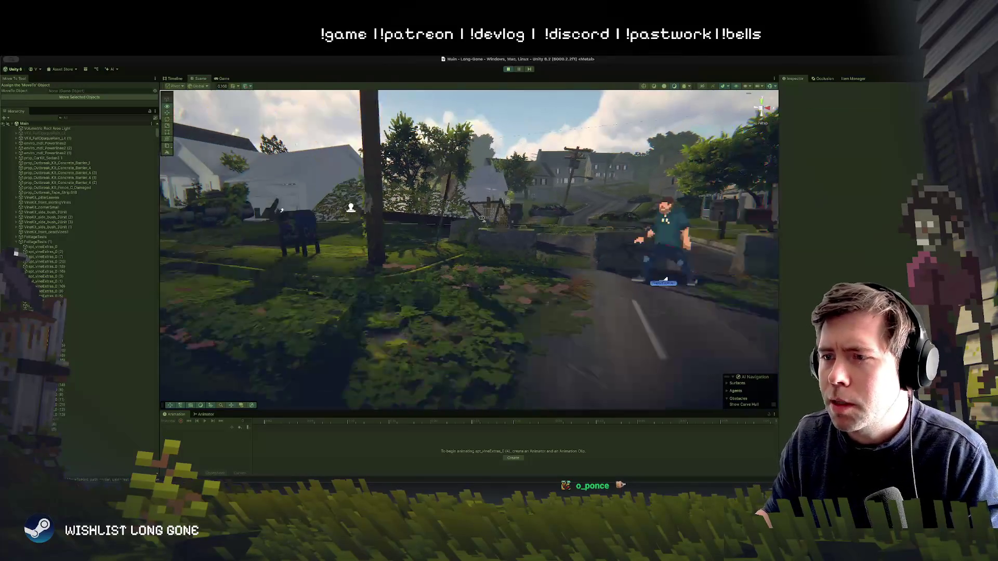
Back in the Game view, run the character between the pole and road, then stop Play mode.
{"action": "left_click", "coordinate": [218, 79]}
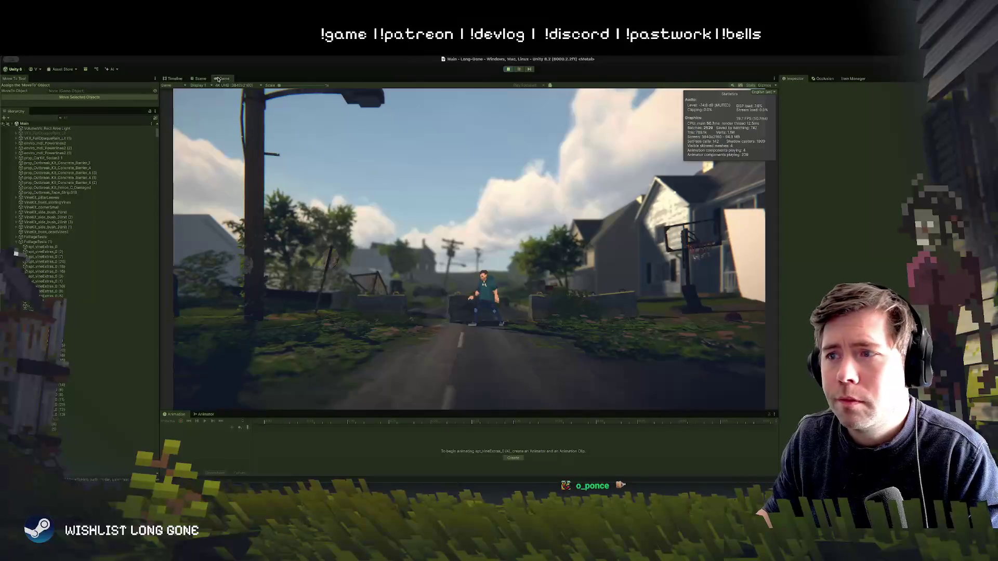
{"action": "key", "text": "a"}
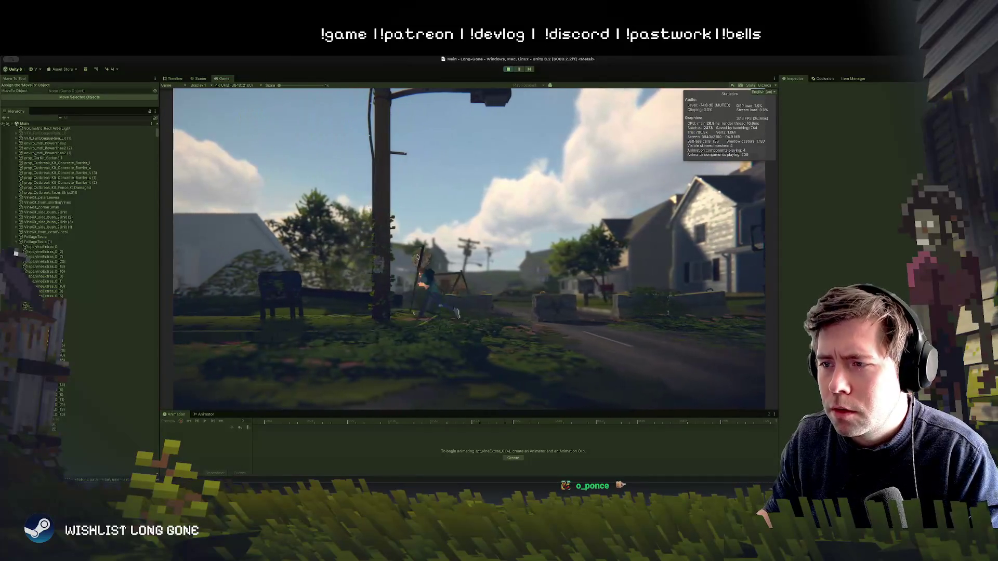
{"action": "key", "text": "d"}
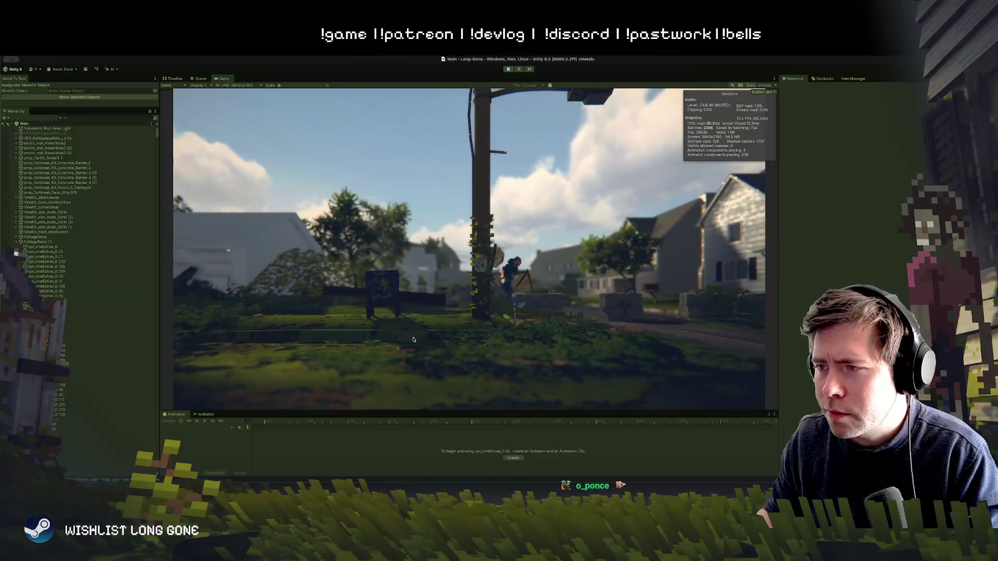
{"action": "key", "text": "a"}
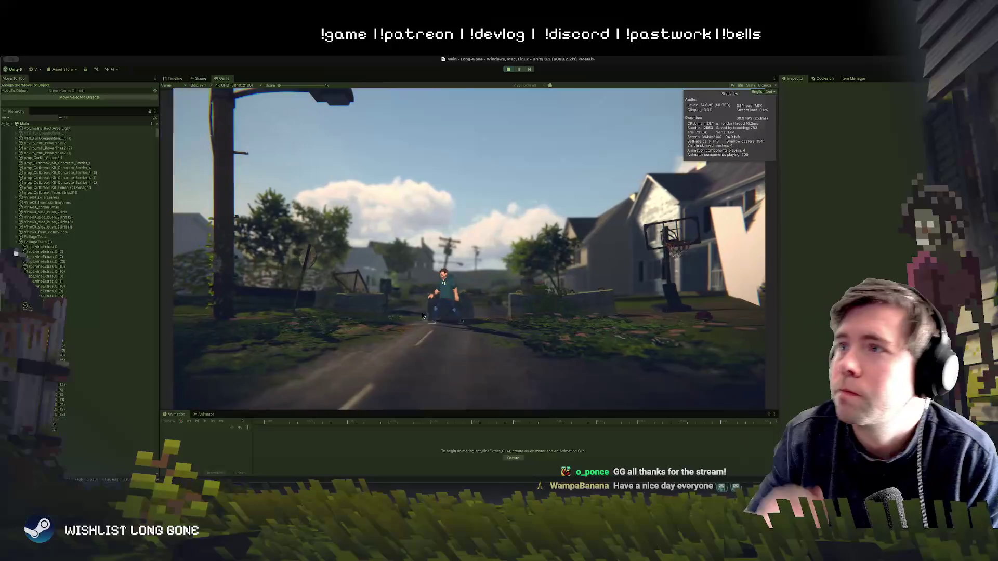
{"action": "left_click", "coordinate": [509, 70]}
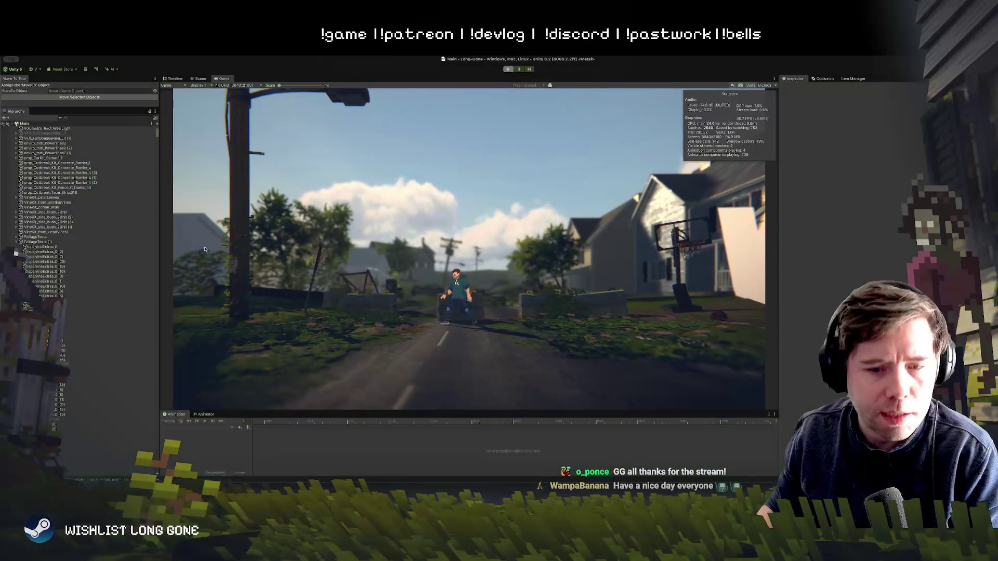